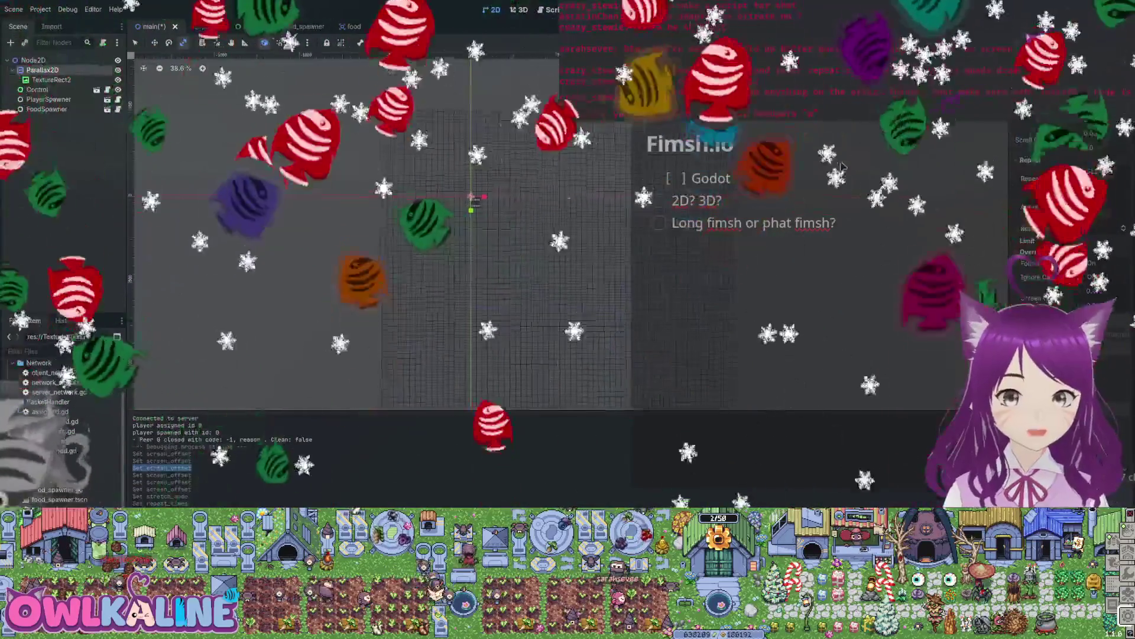
Save the main scene with its Parallax2D grid background and run the game with F5.
{"action": "scroll", "coordinate": [840, 167], "scroll_direction": "up", "scroll_amount": 1}
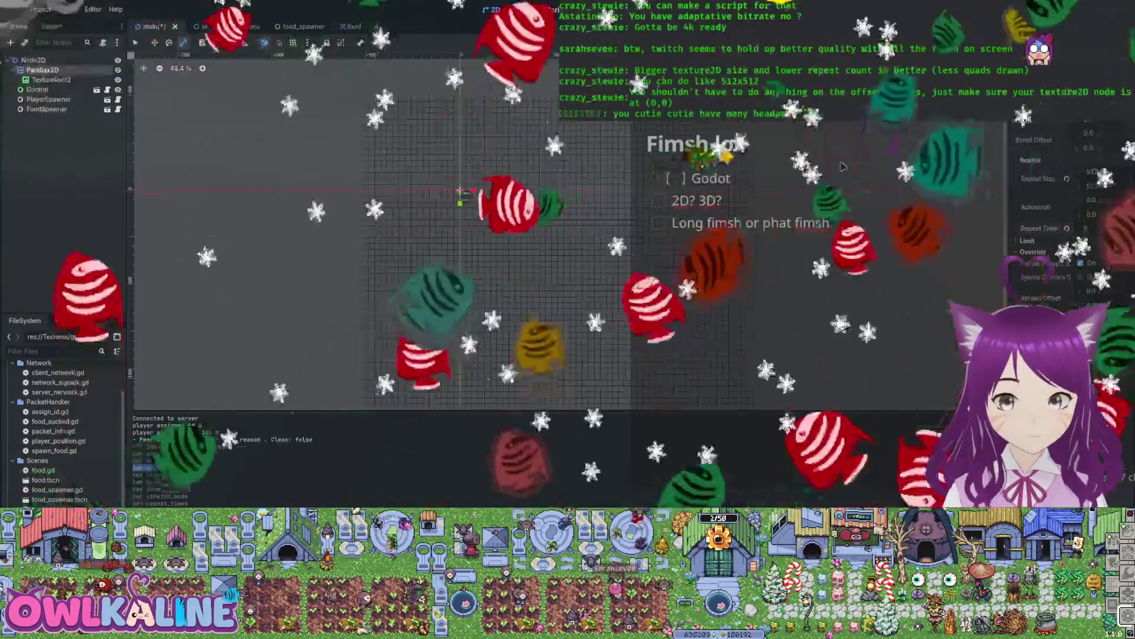
{"action": "key", "text": "F5"}
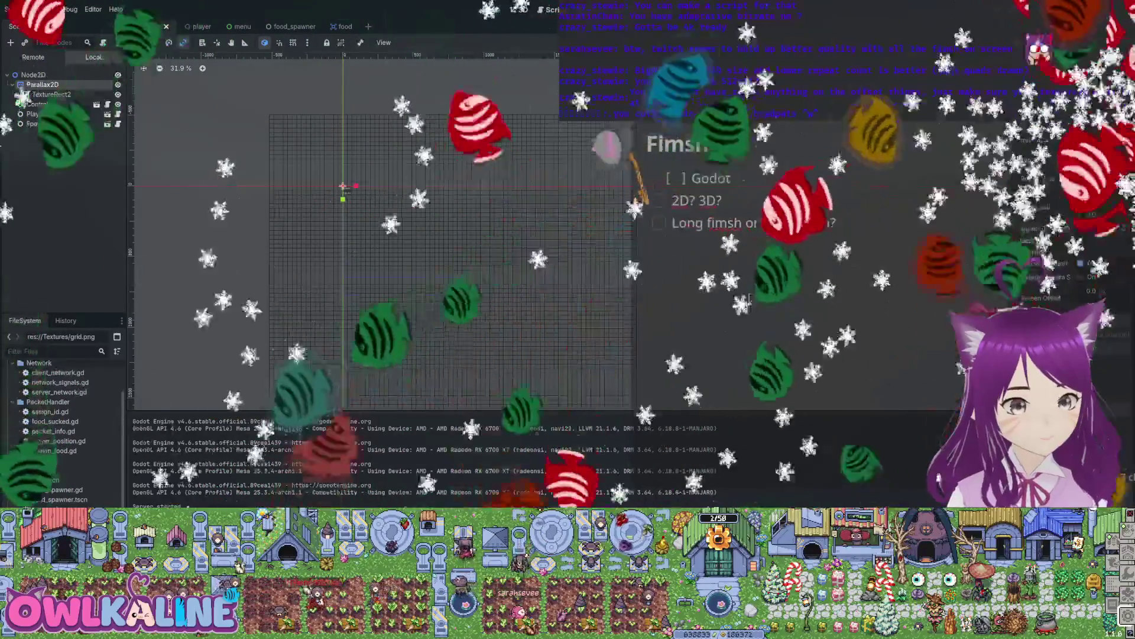
Stop the running game and zoom the 2D scene view out slightly.
{"action": "key", "text": "F8"}
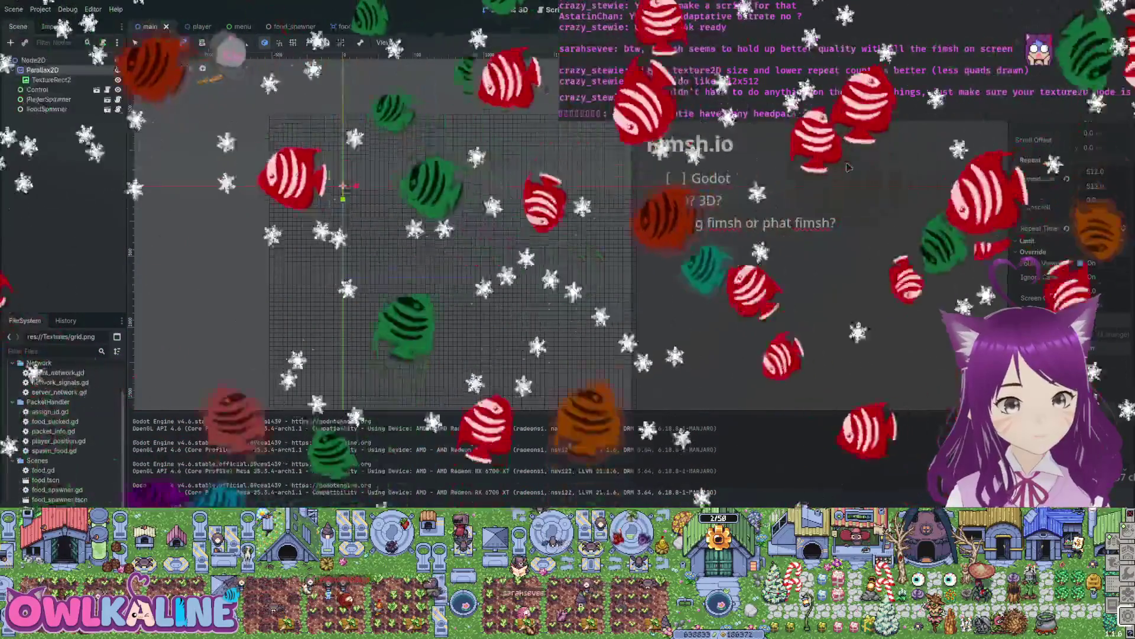
{"action": "key", "text": "ctrl+minus"}
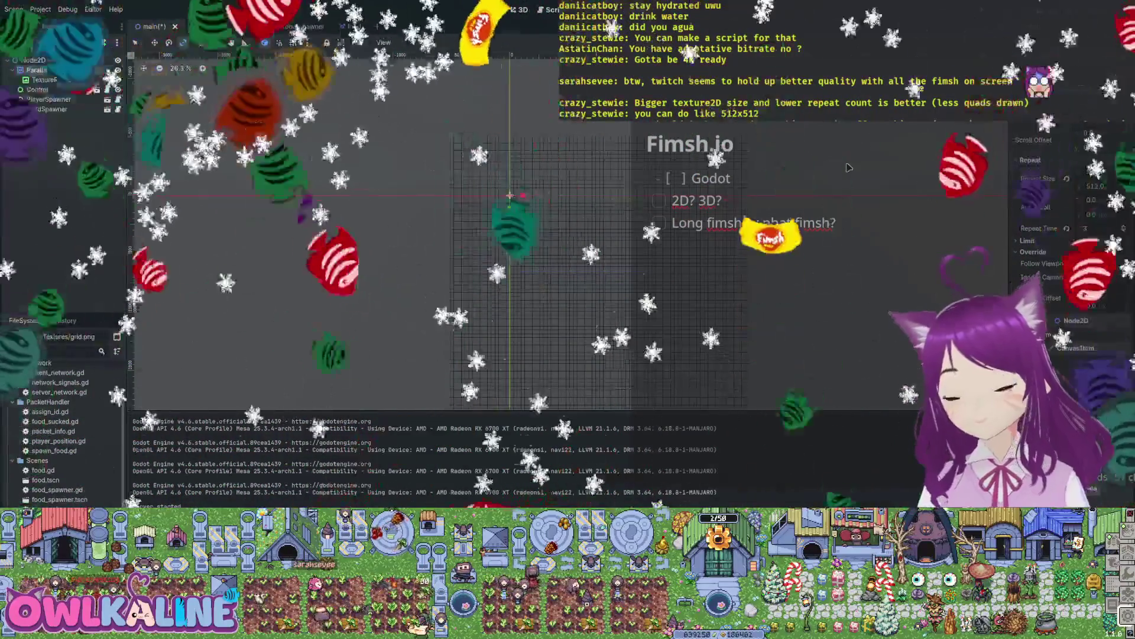
Frame the Client and Server markers at 100% zoom, then switch to the player scene tab.
{"action": "key", "text": "ctrl+0"}
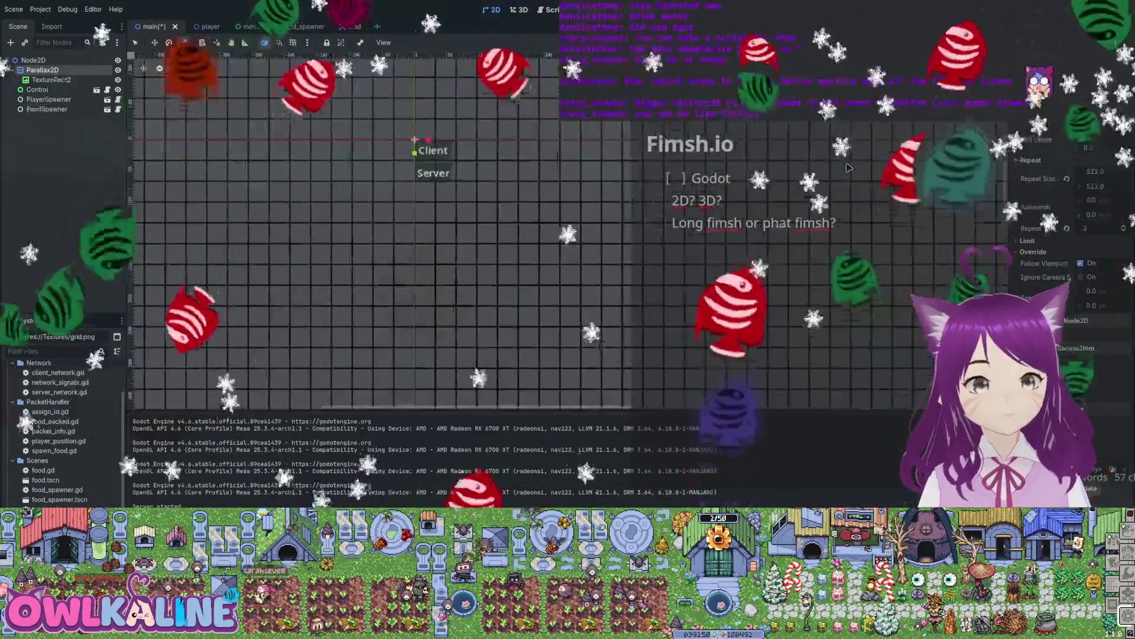
{"action": "scroll", "coordinate": [847, 167], "scroll_direction": "down", "scroll_amount": 6}
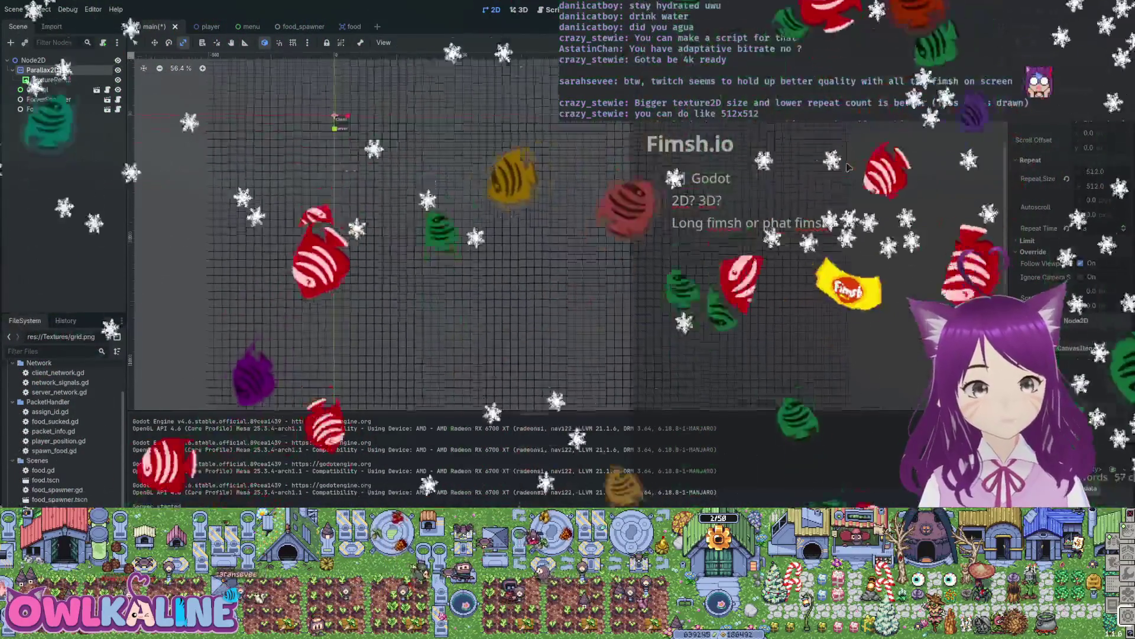
{"action": "scroll", "coordinate": [847, 168], "scroll_direction": "down", "scroll_amount": 4}
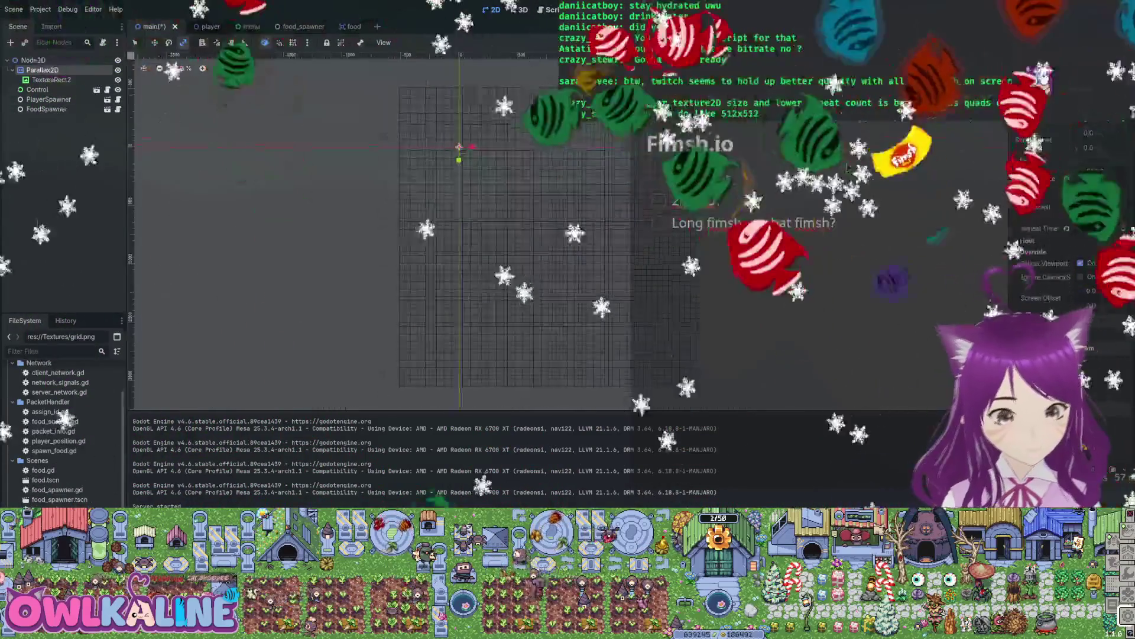
{"action": "scroll", "coordinate": [847, 167], "scroll_direction": "up", "scroll_amount": 10}
{"action": "scroll", "coordinate": [847, 167], "scroll_direction": "up", "scroll_amount": 20}
{"action": "scroll", "coordinate": [847, 167], "scroll_direction": "up", "scroll_amount": 2}
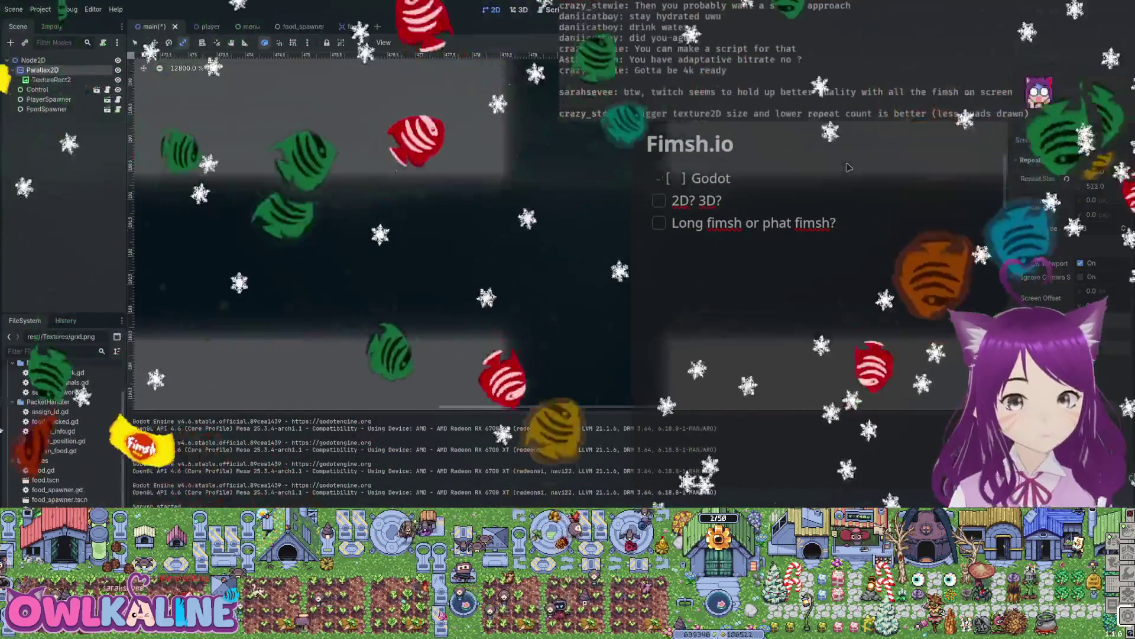
{"action": "scroll", "coordinate": [847, 167], "scroll_direction": "down", "scroll_amount": 9}
{"action": "scroll", "coordinate": [847, 167], "scroll_direction": "down", "scroll_amount": 2}
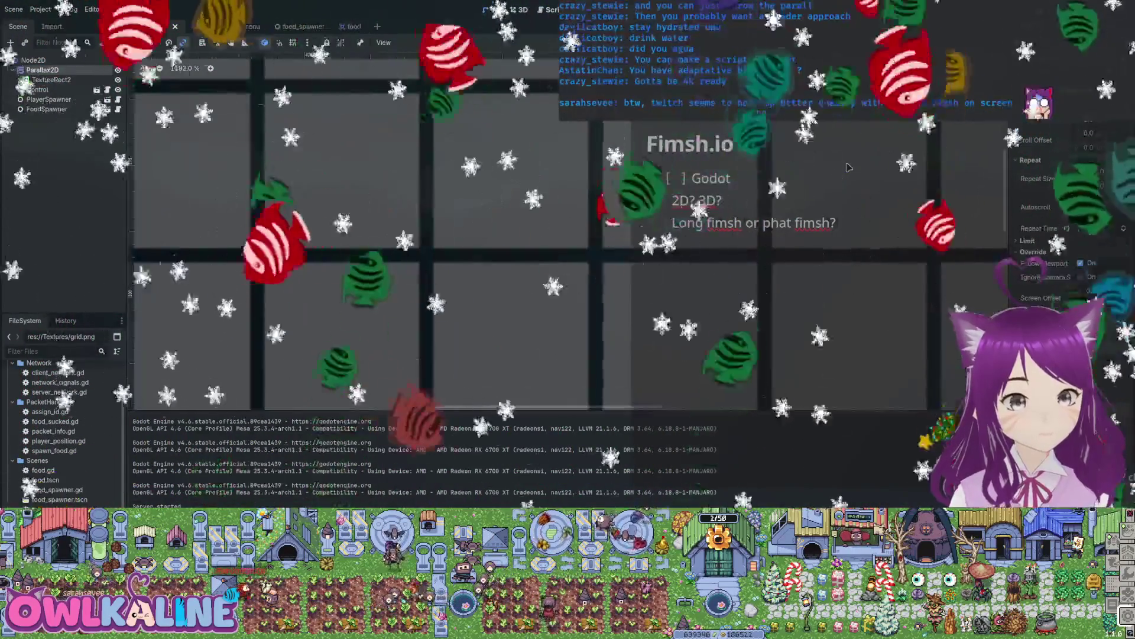
{"action": "scroll", "coordinate": [847, 167], "scroll_direction": "down", "scroll_amount": 1}
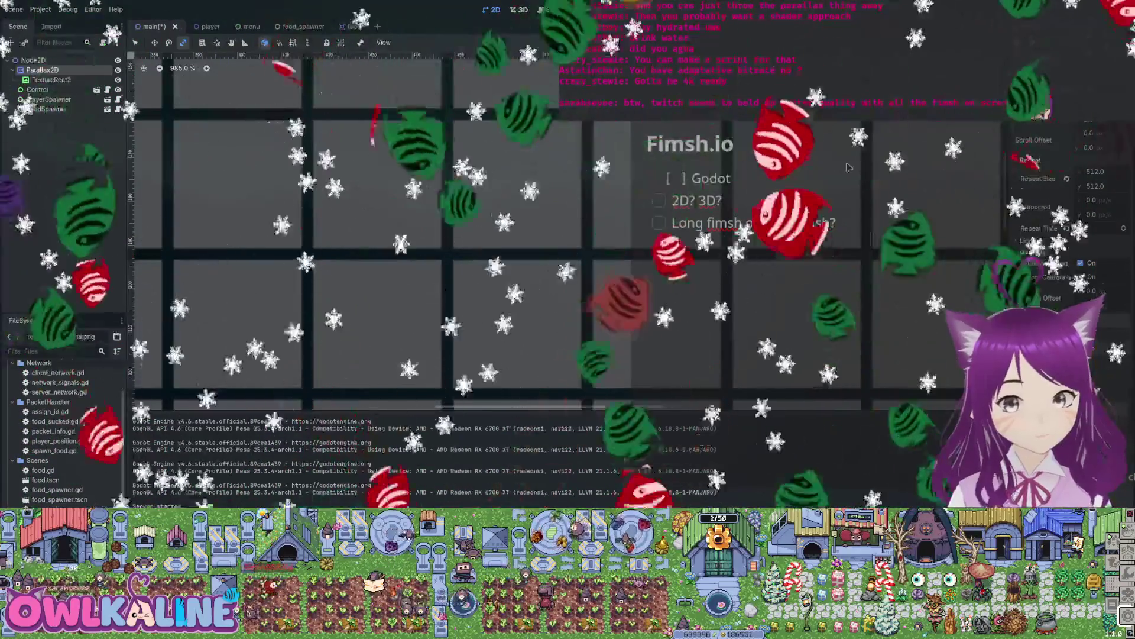
{"action": "scroll", "coordinate": [847, 168], "scroll_direction": "down", "scroll_amount": 20}
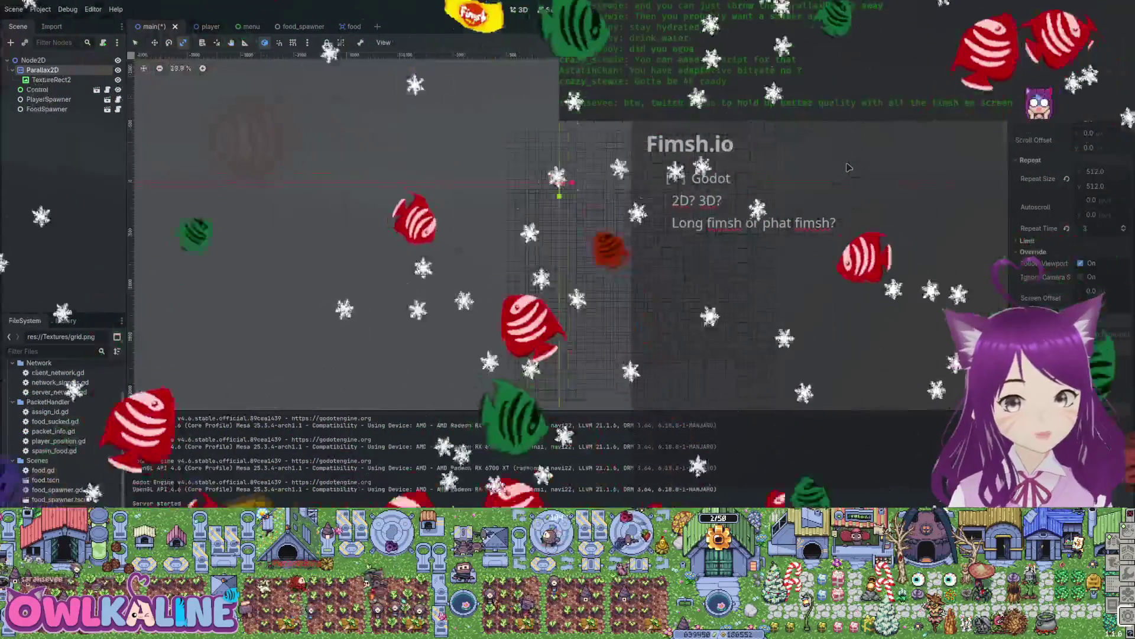
{"action": "scroll", "coordinate": [847, 167], "scroll_direction": "up", "scroll_amount": 1}
{"action": "scroll", "coordinate": [847, 167], "scroll_direction": "up", "scroll_amount": 17}
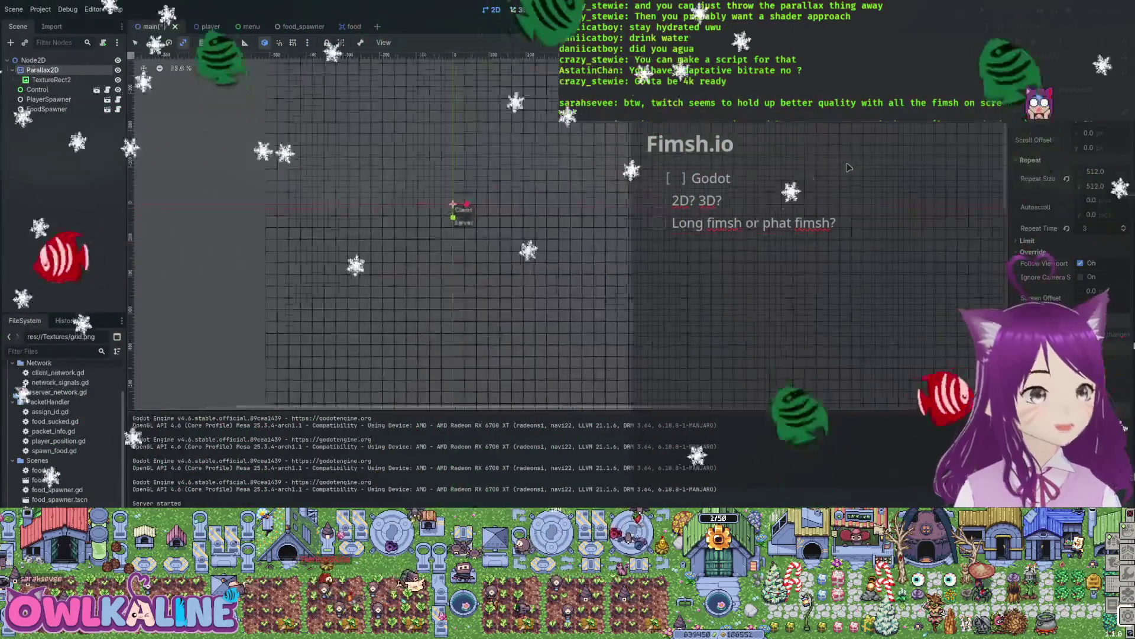
{"action": "scroll", "coordinate": [847, 167], "scroll_direction": "down", "scroll_amount": 11}
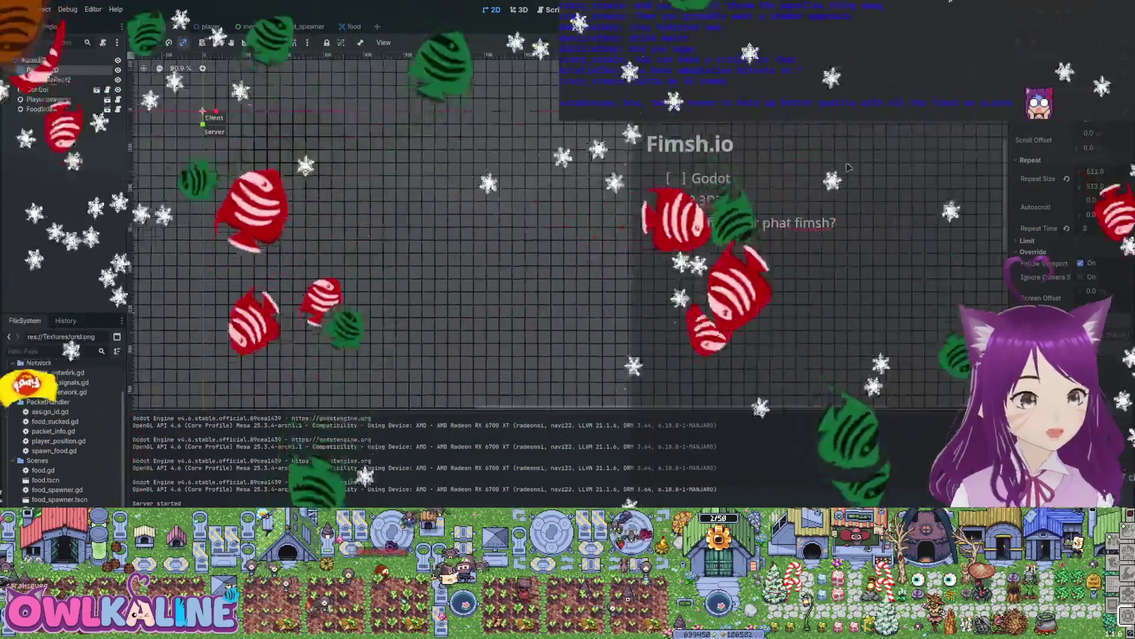
{"action": "key", "text": "f"}
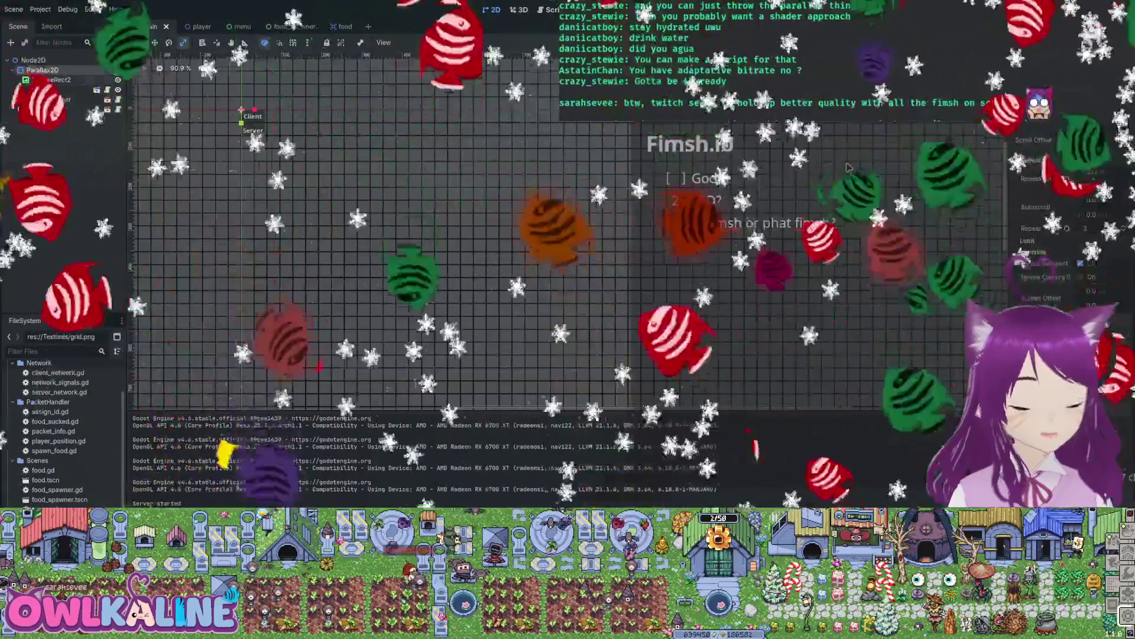
{"action": "key", "text": "ctrl+Tab"}
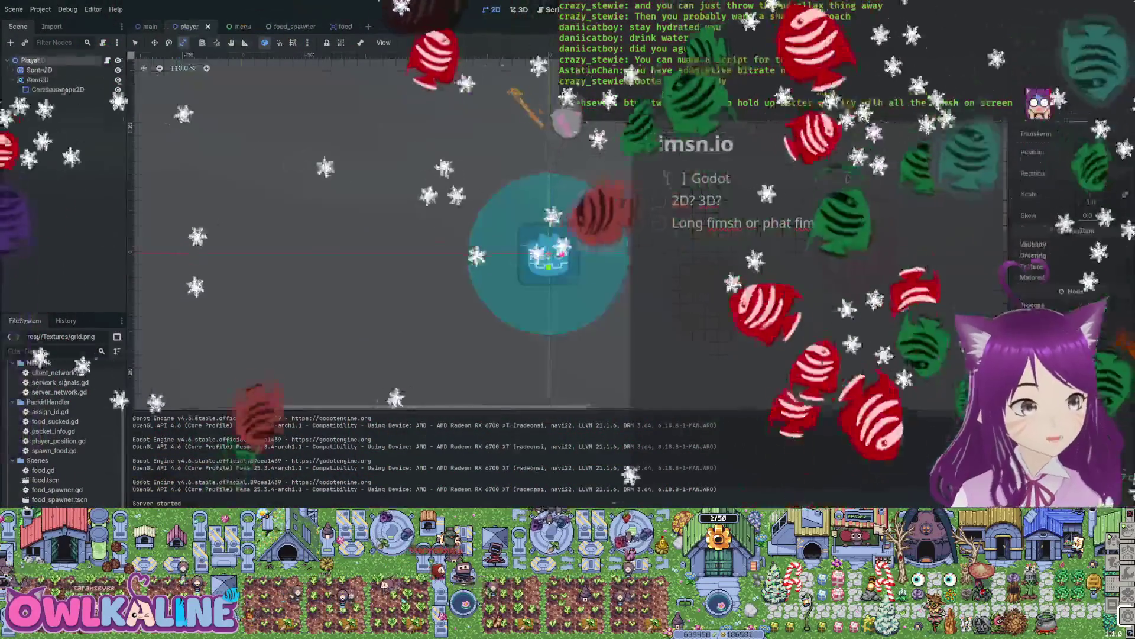
Review player.gd's _ready camera code and food-sucking functions, then switch to server_network.gd.
{"action": "key", "text": "ctrl+F3"}
{"action": "key", "text": "Page_Down"}
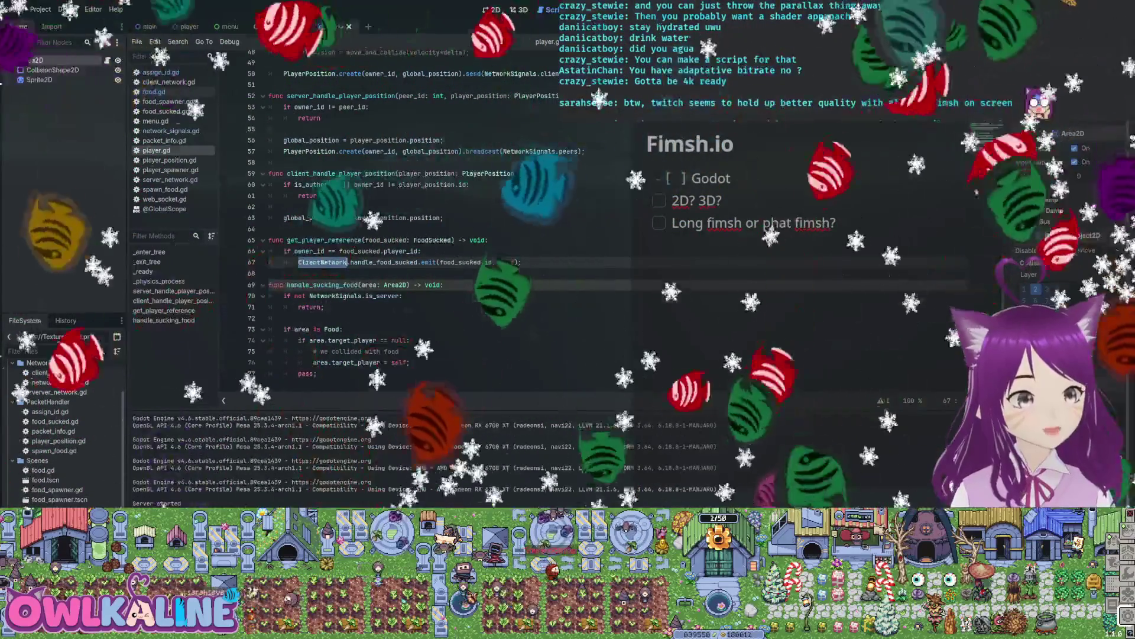
{"action": "key", "text": "Page_Up"}
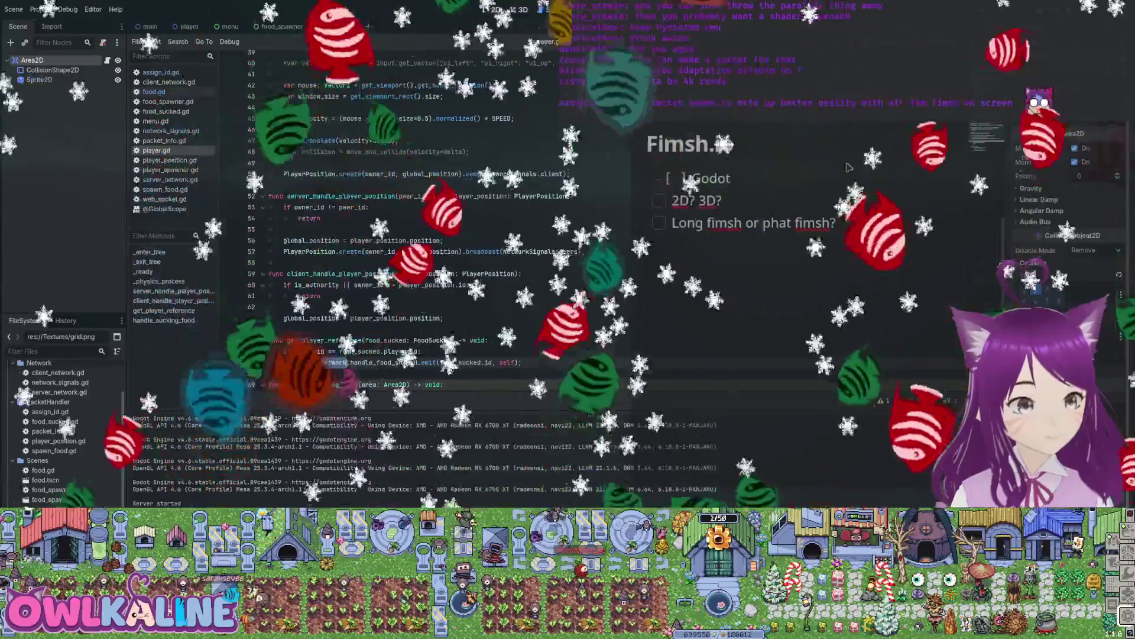
{"action": "scroll", "coordinate": [849, 167], "scroll_direction": "down", "scroll_amount": 3}
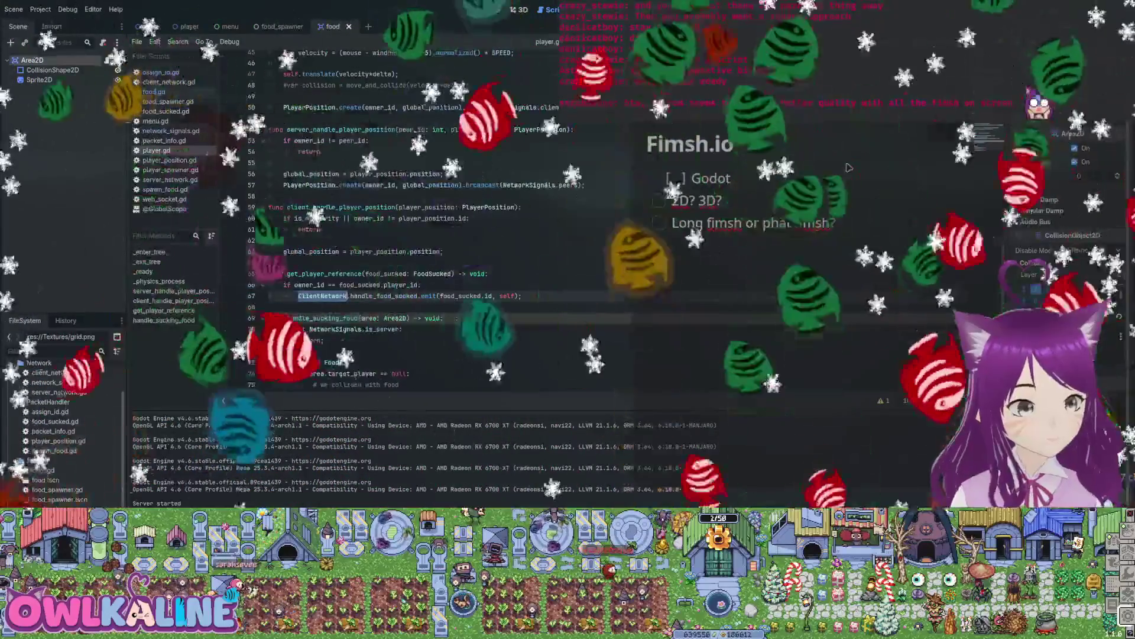
{"action": "key", "text": "Page_Up"}
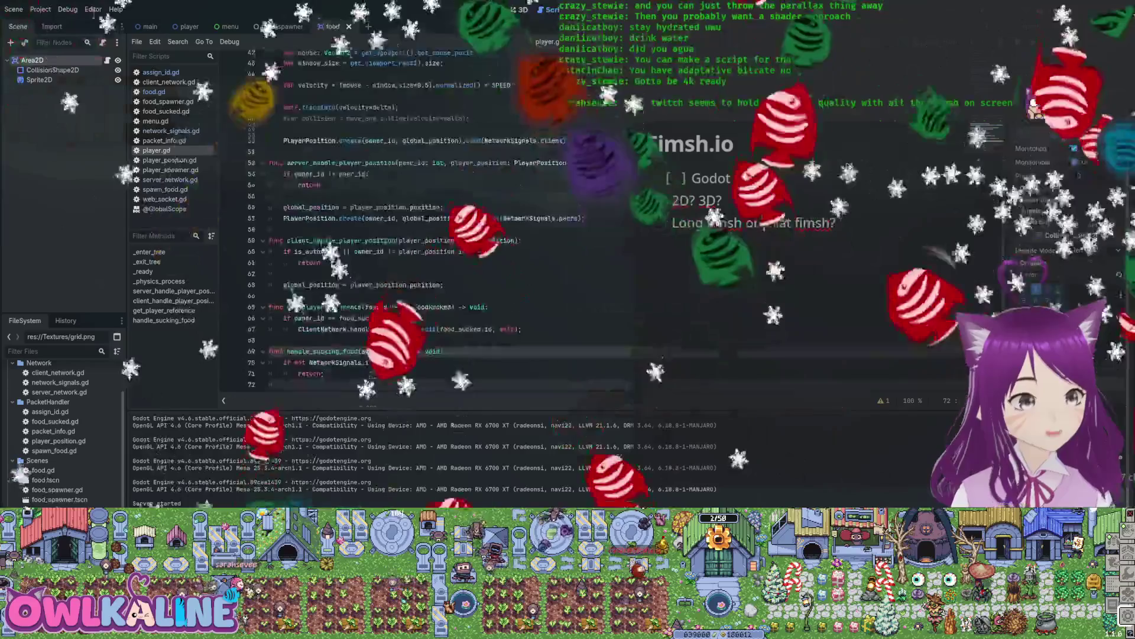
{"action": "scroll", "coordinate": [849, 167], "scroll_direction": "up", "scroll_amount": 1}
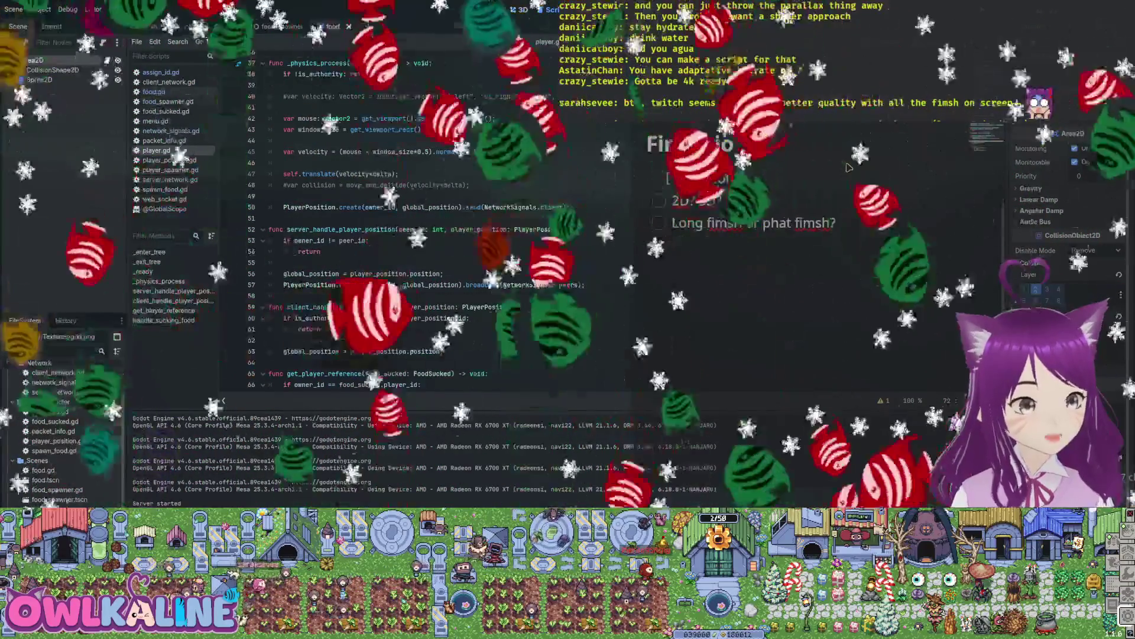
{"action": "scroll", "coordinate": [849, 168], "scroll_direction": "up", "scroll_amount": 2}
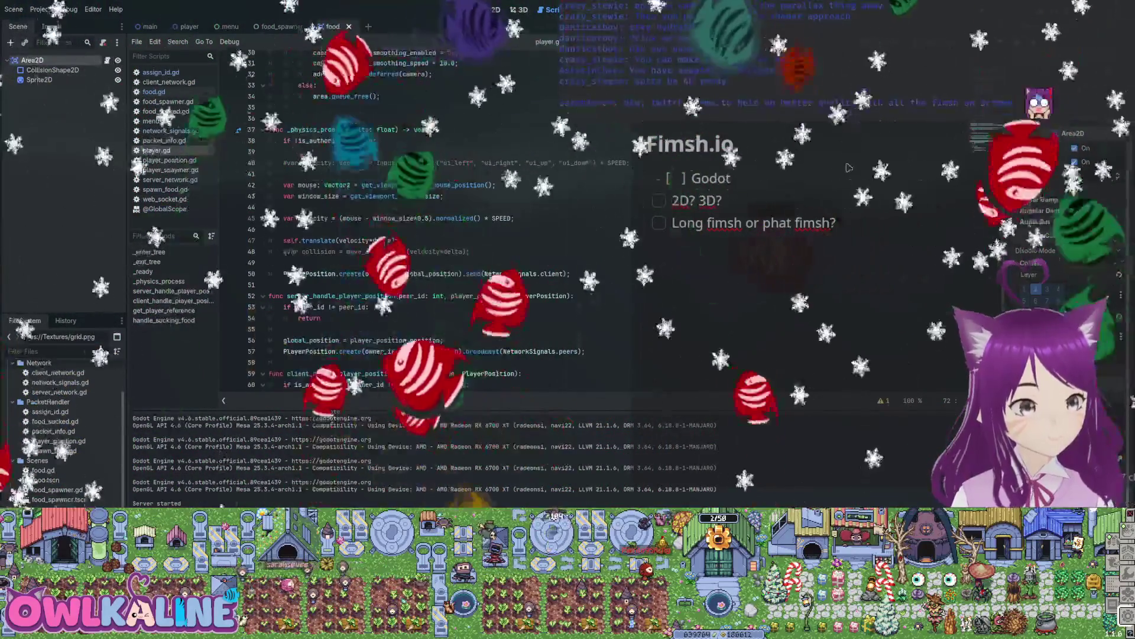
{"action": "scroll", "coordinate": [848, 167], "scroll_direction": "up", "scroll_amount": 2}
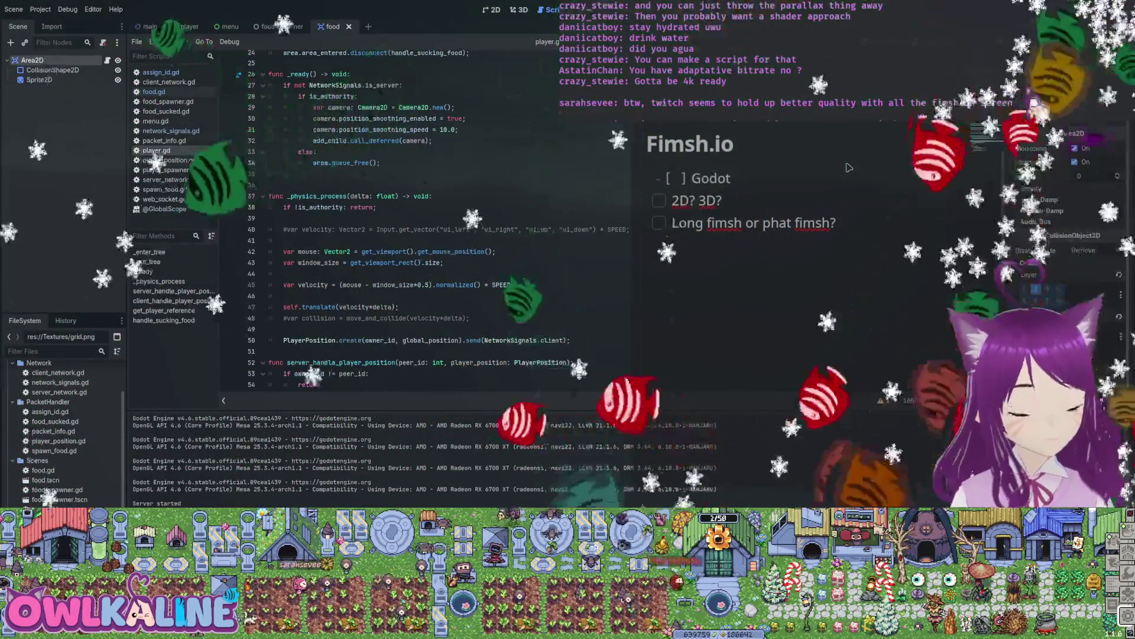
{"action": "key", "text": "alt+Left"}
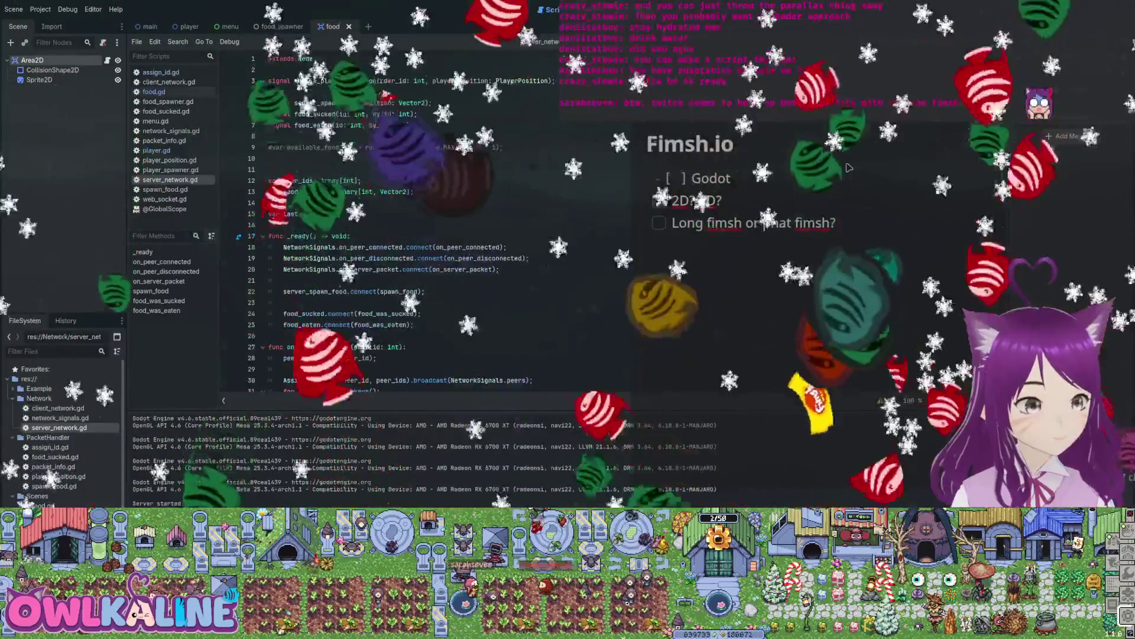
Copy the food_eaten.connect line and connect ServerNetwork.food_eaten to food_was_eaten in _enter_tree.
{"action": "scroll", "coordinate": [390, 224], "scroll_direction": "down", "scroll_amount": 15}
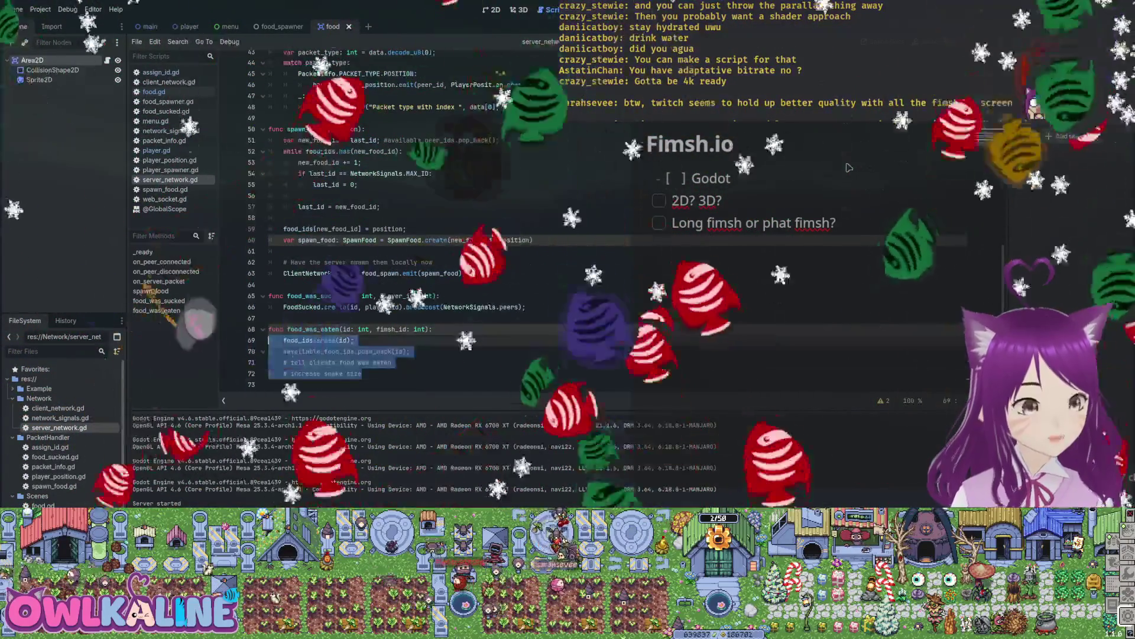
{"action": "left_click", "coordinate": [378, 362]}
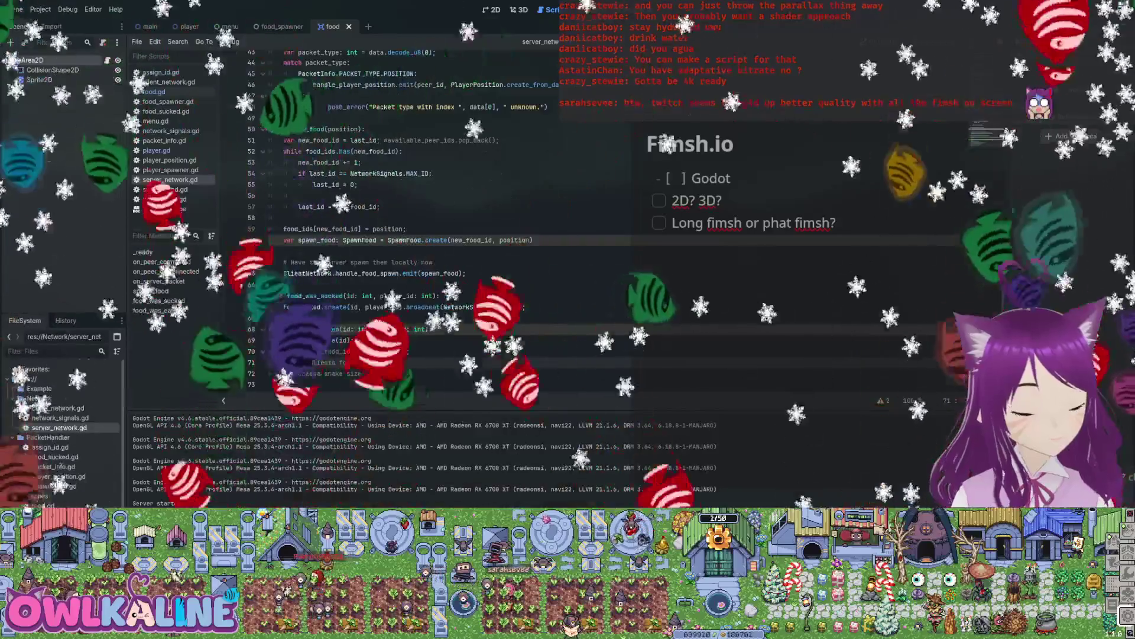
{"action": "scroll", "coordinate": [849, 168], "scroll_direction": "up", "scroll_amount": 15}
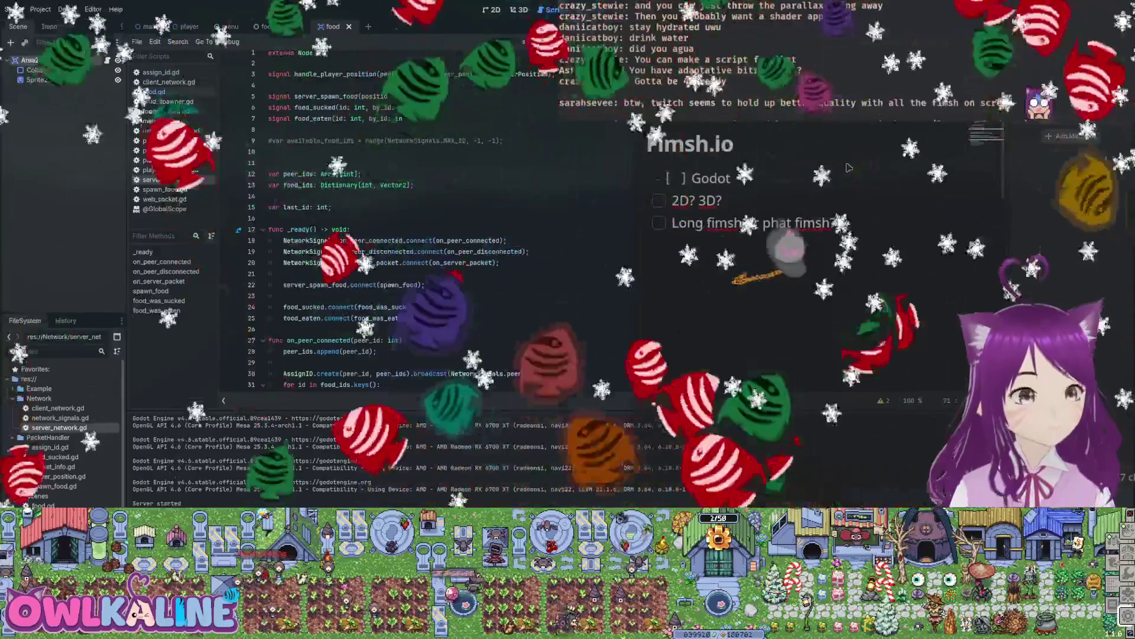
{"action": "triple_click", "coordinate": [343, 318]}
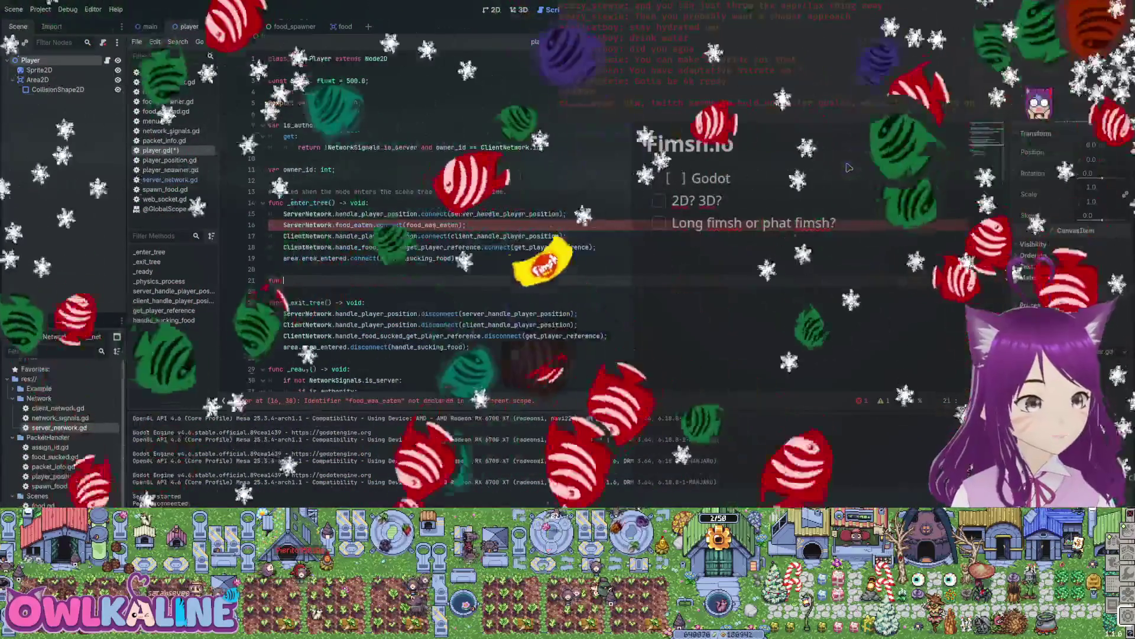
Write food_was_eaten() calling transform.scaled(Vector2(2, 2)) followed by pass.
{"action": "type", "text": "_eaten() -> void:"}
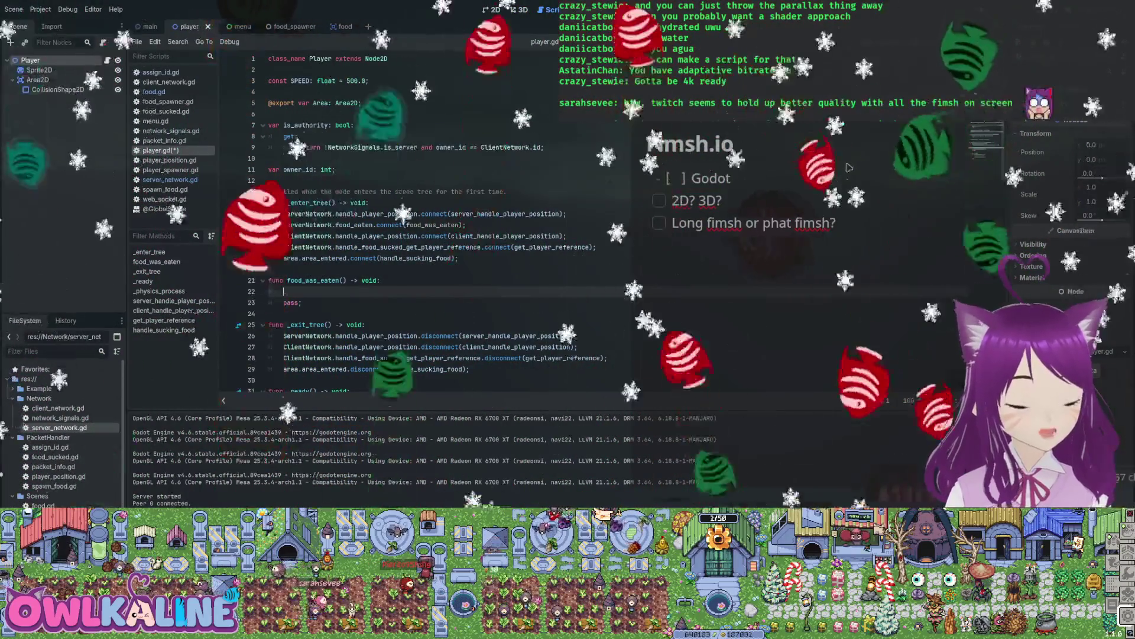
{"action": "type", "text": "form.s"}
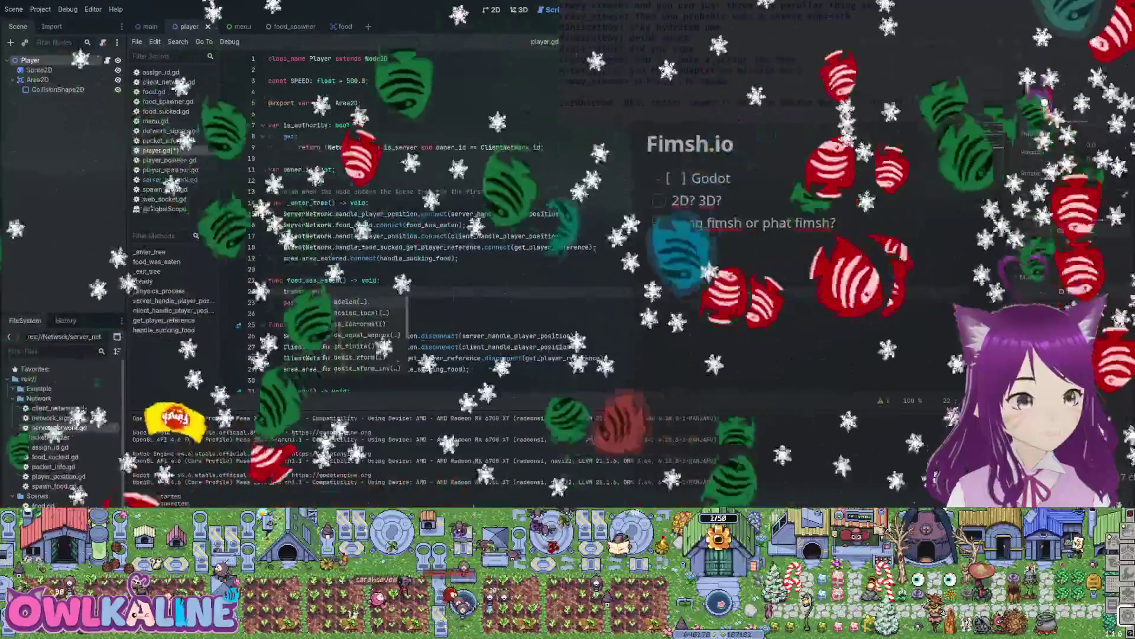
{"action": "type", "text": "caled(Vector2"}
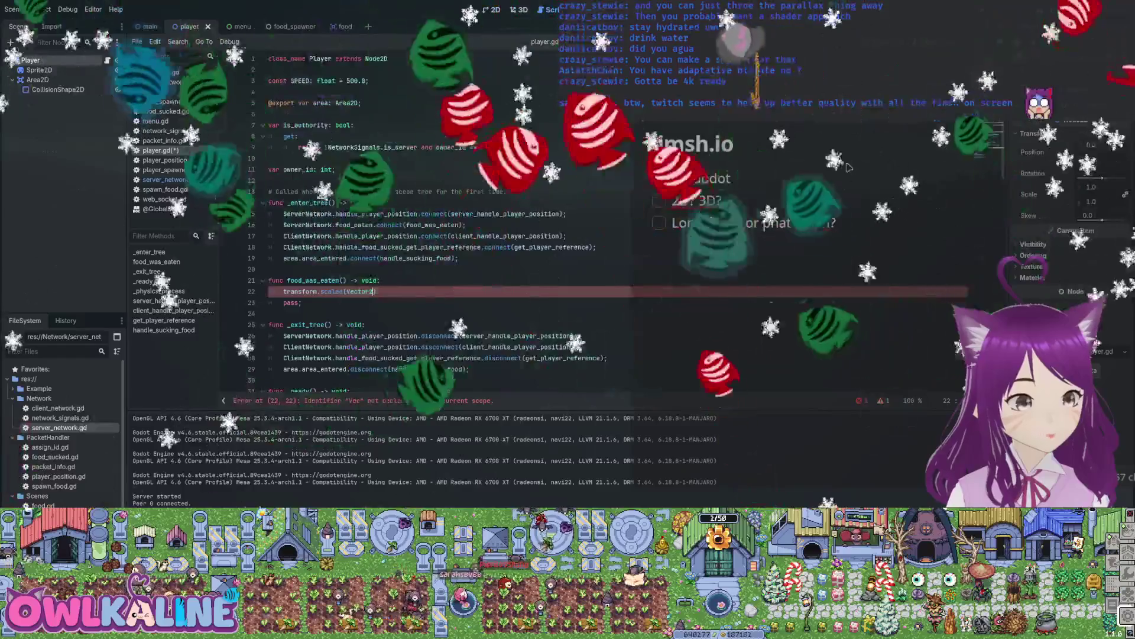
{"action": "type", "text": ".n"}
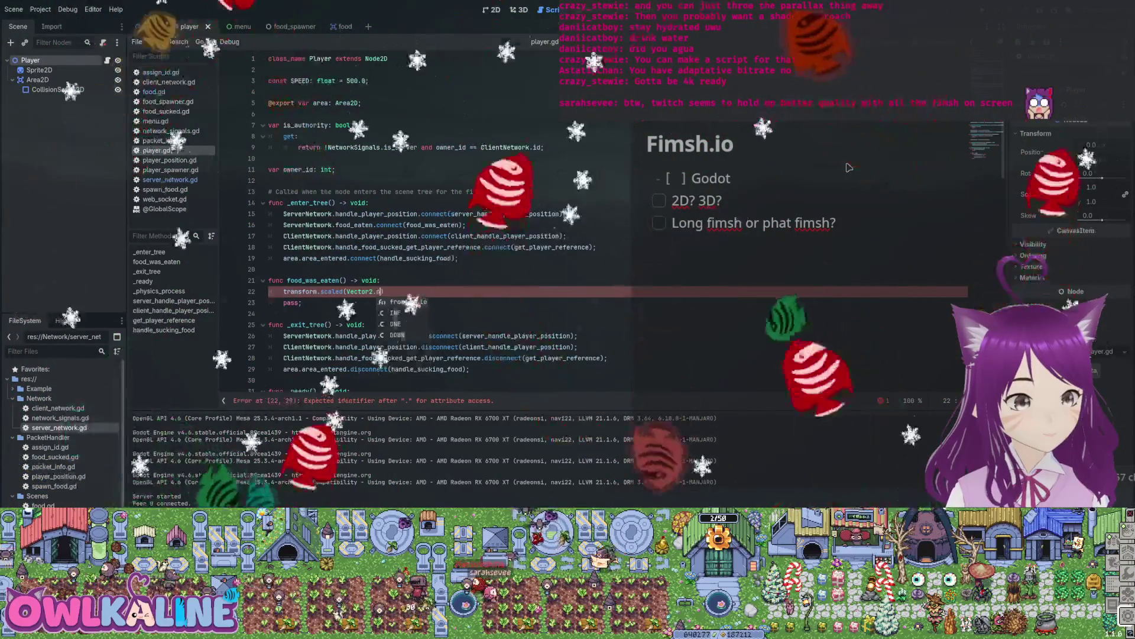
{"action": "key", "text": "BackSpace"}
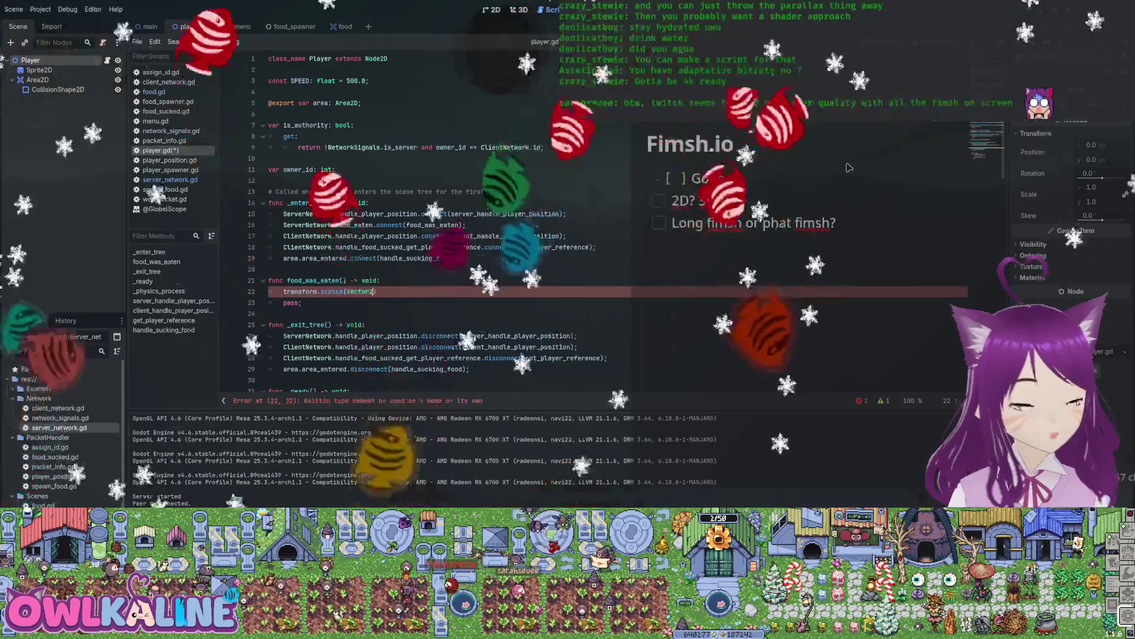
{"action": "type", "text": "."}
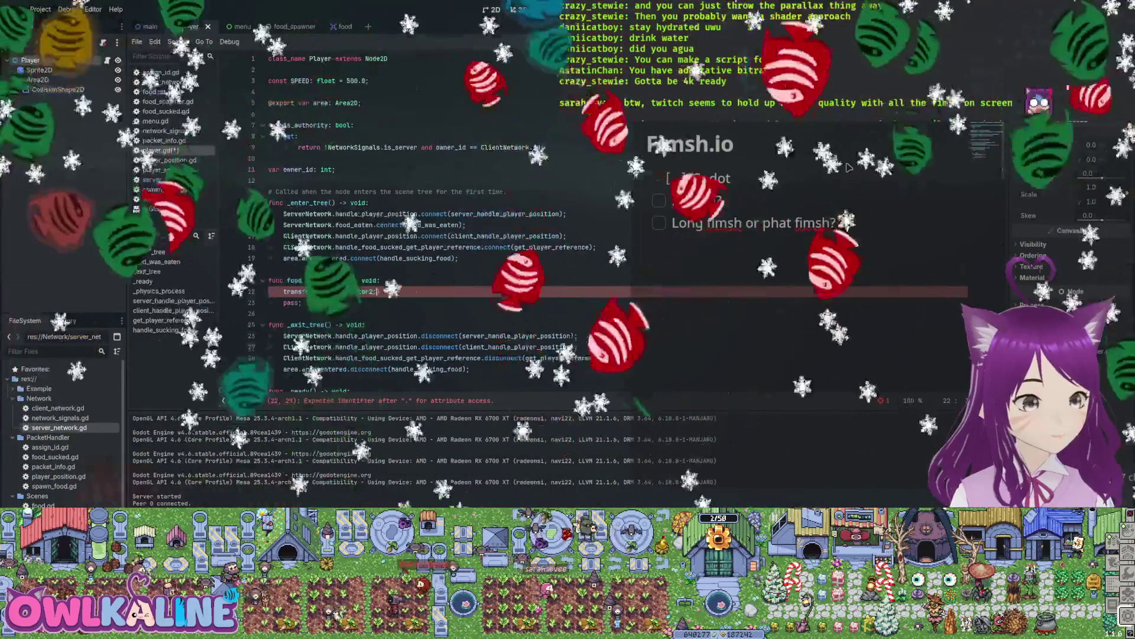
{"action": "type", "text": "("}
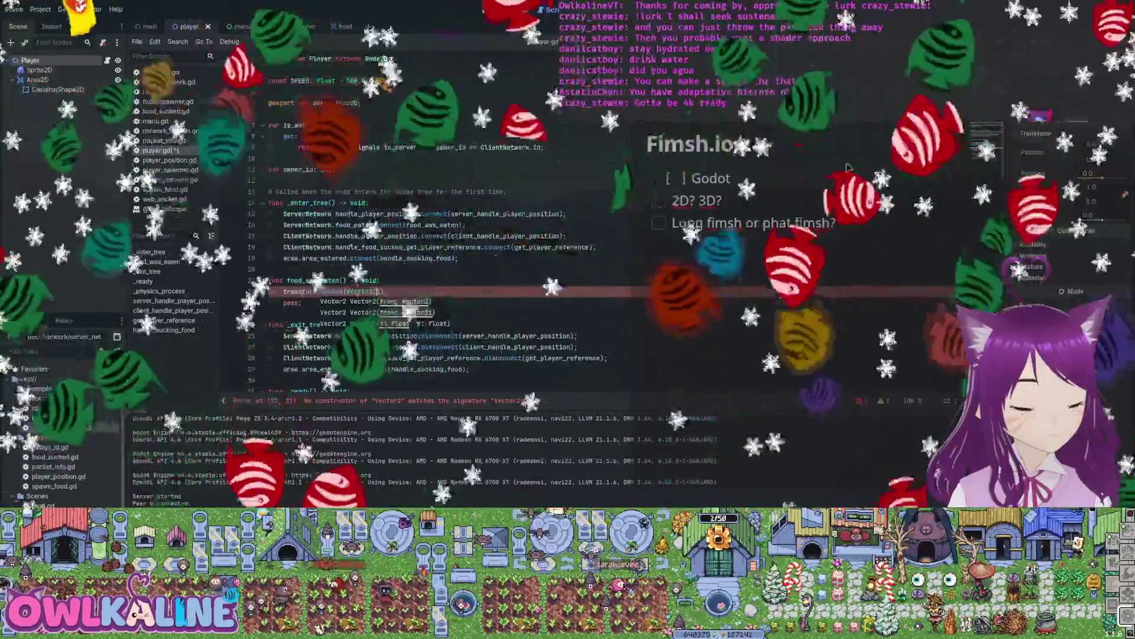
{"action": "type", "text": "2, 2"}
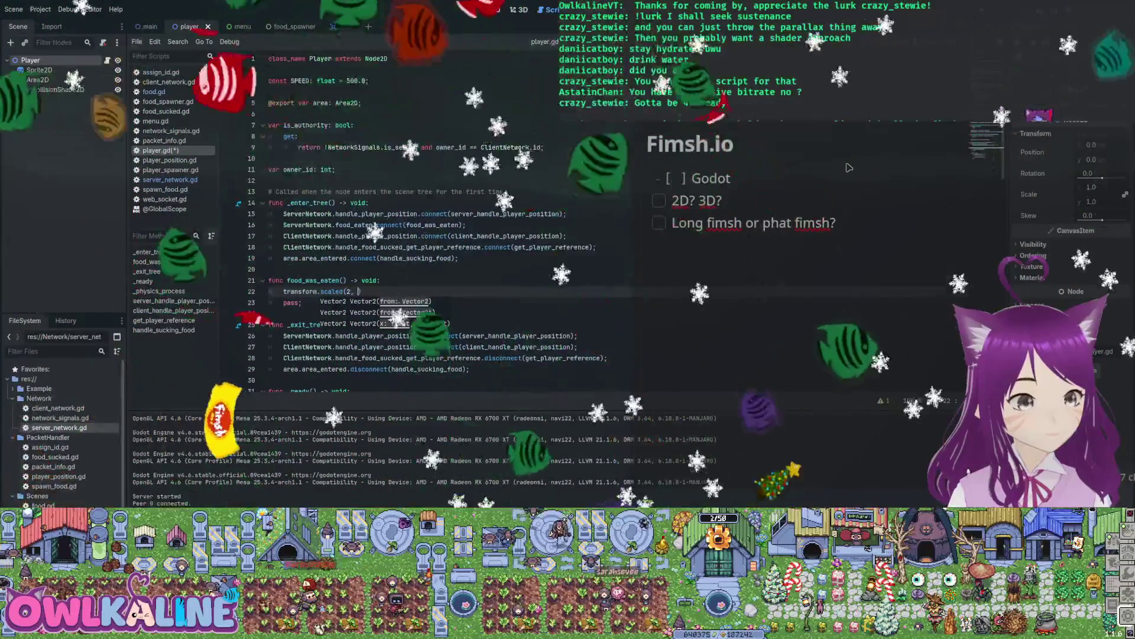
{"action": "key", "text": "ctrl+s"}
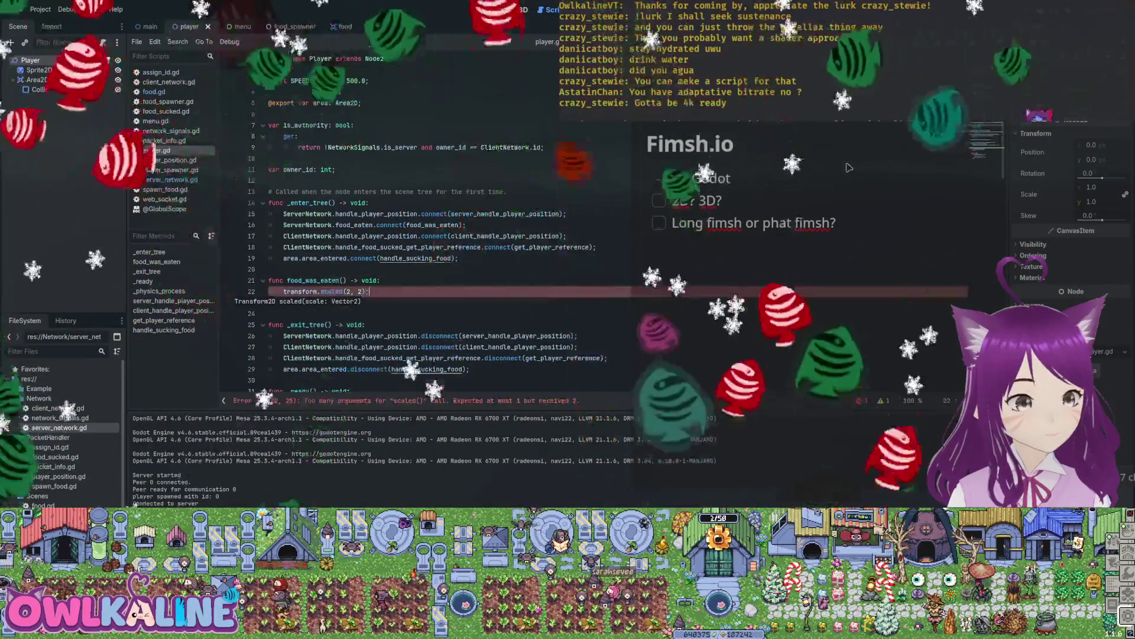
{"action": "key", "text": "Home"}
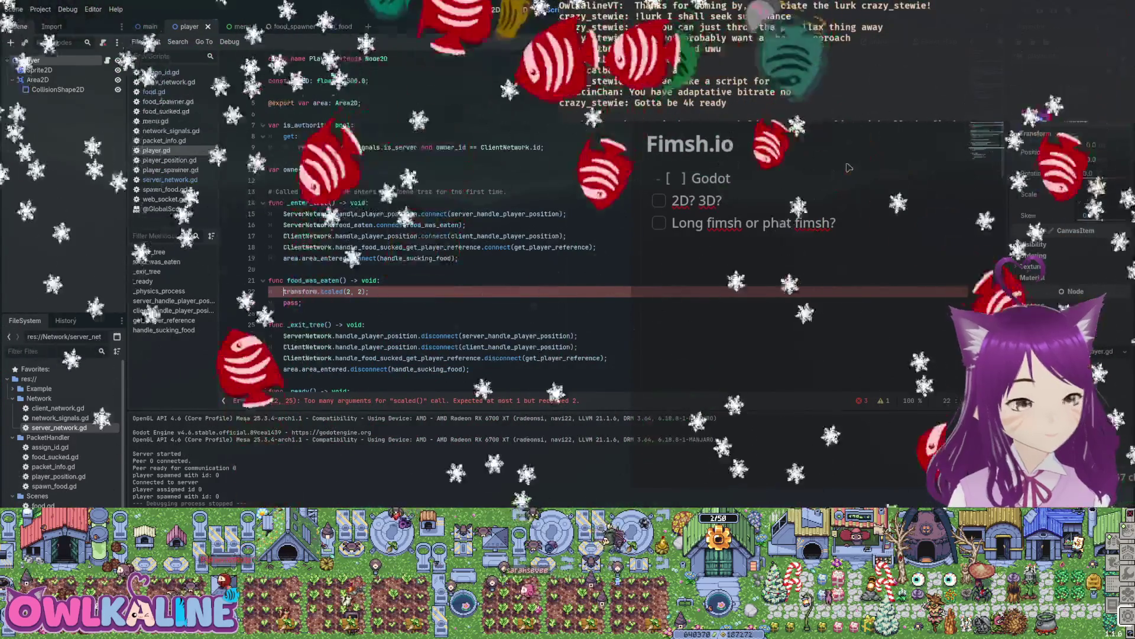
{"action": "type", "text": "Vector2"}
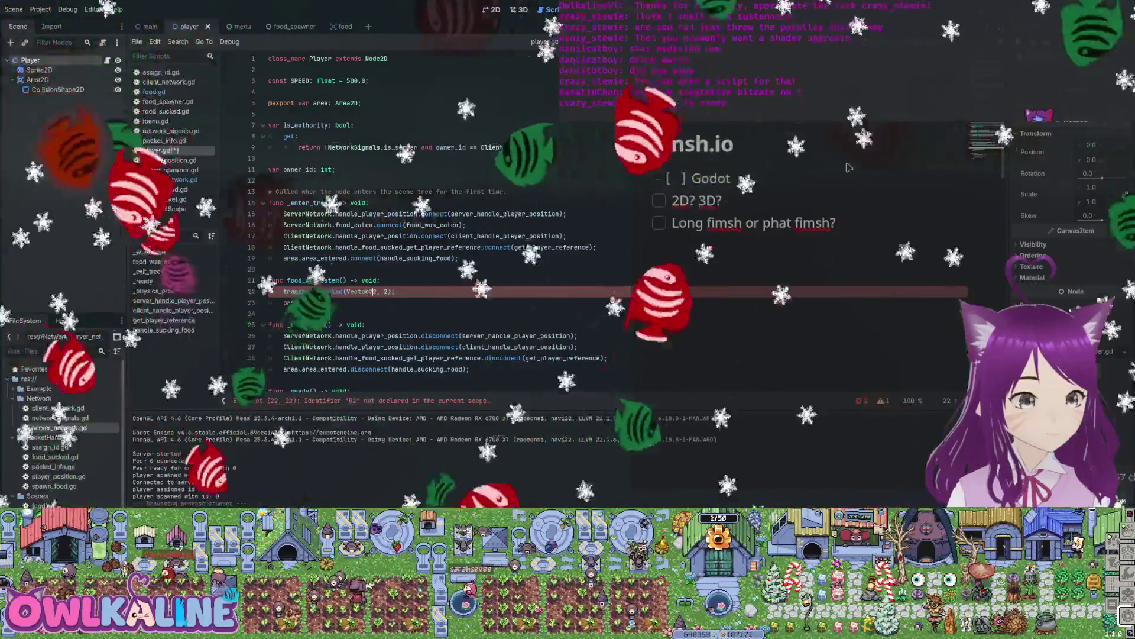
{"action": "type", "text": "(2, 2)"}
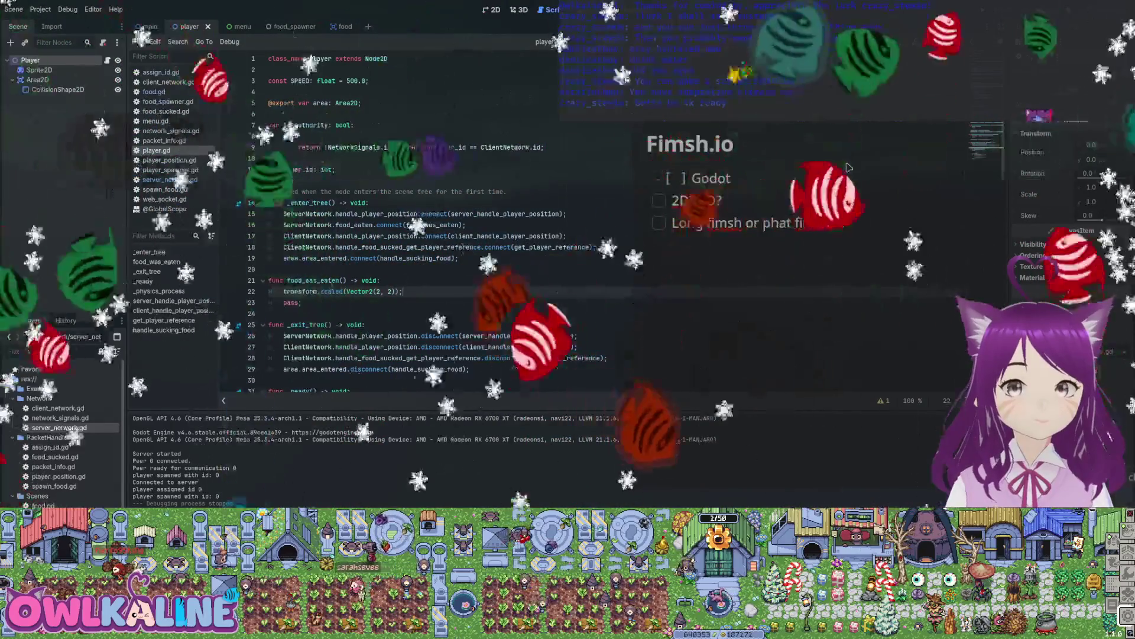
{"action": "key", "text": "Up"}
{"action": "key", "text": "Up"}
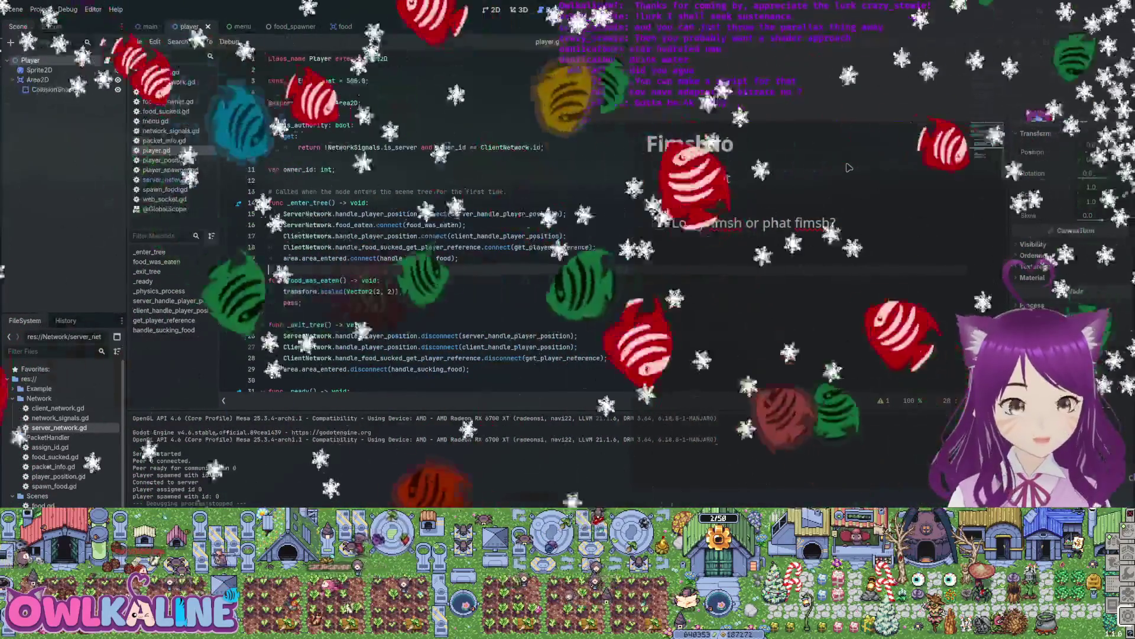
{"action": "key", "text": "Down"}
{"action": "key", "text": "Down"}
{"action": "key", "text": "Down"}
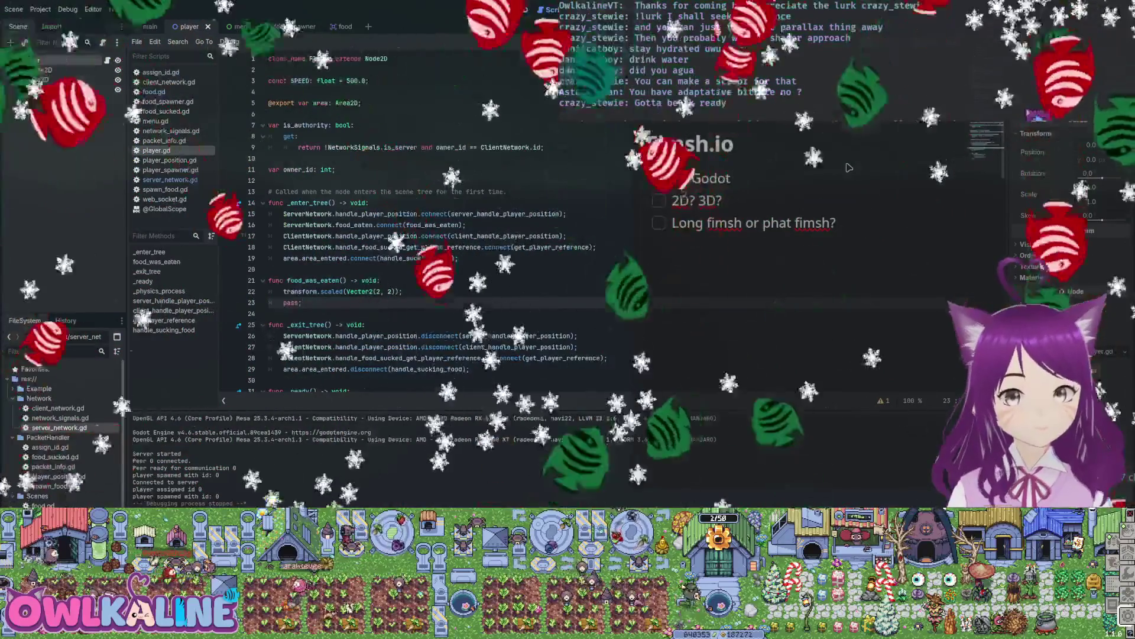
Test-run the game, then add print("food was eaten, this is a player") after the scaling line and save.
{"action": "key", "text": "F5"}
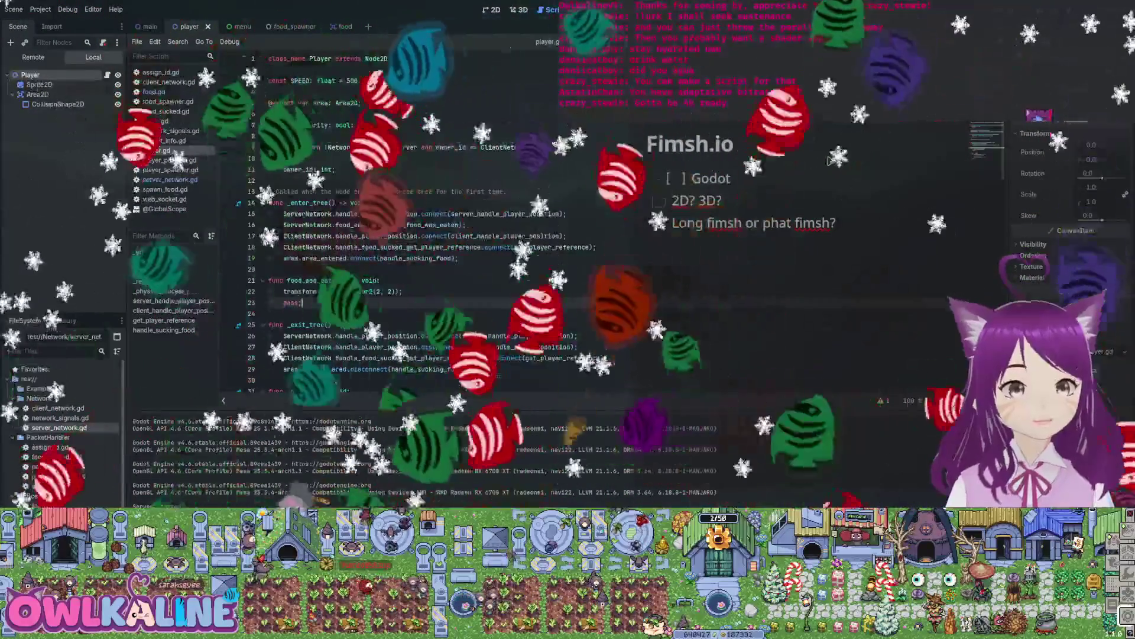
{"action": "key", "text": "Down"}
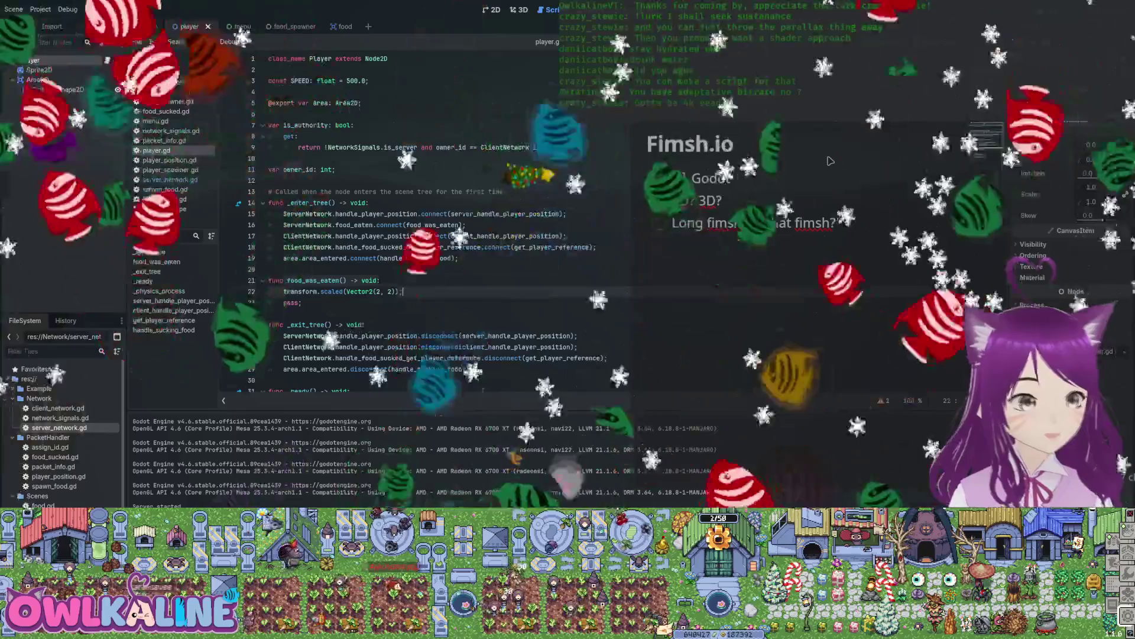
{"action": "key", "text": "Return"}
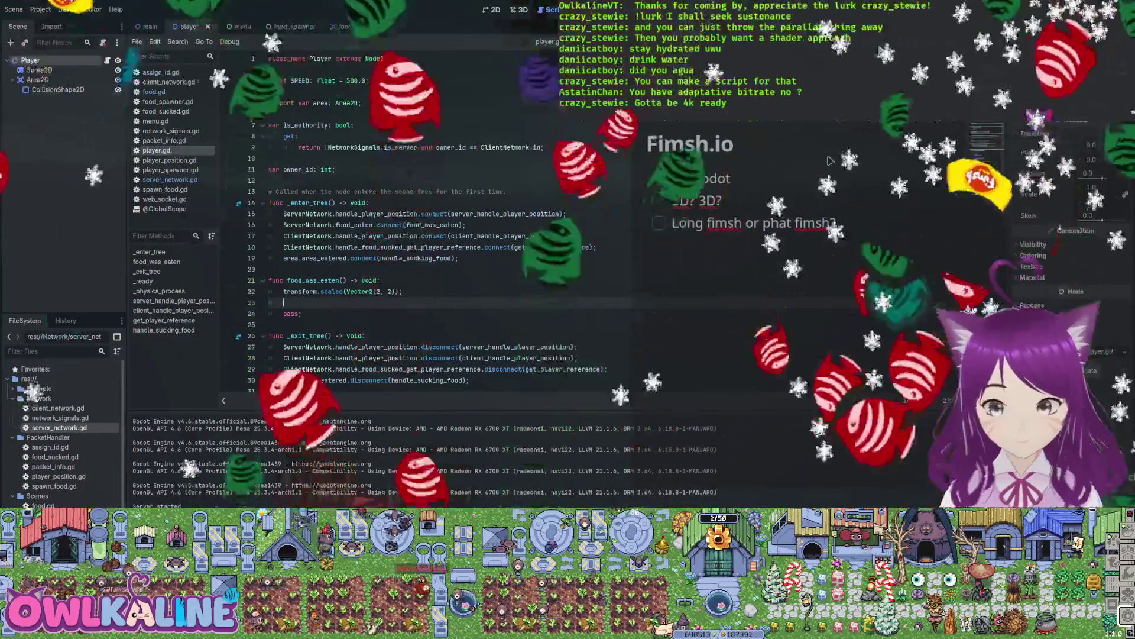
{"action": "type", "text": "pr"}
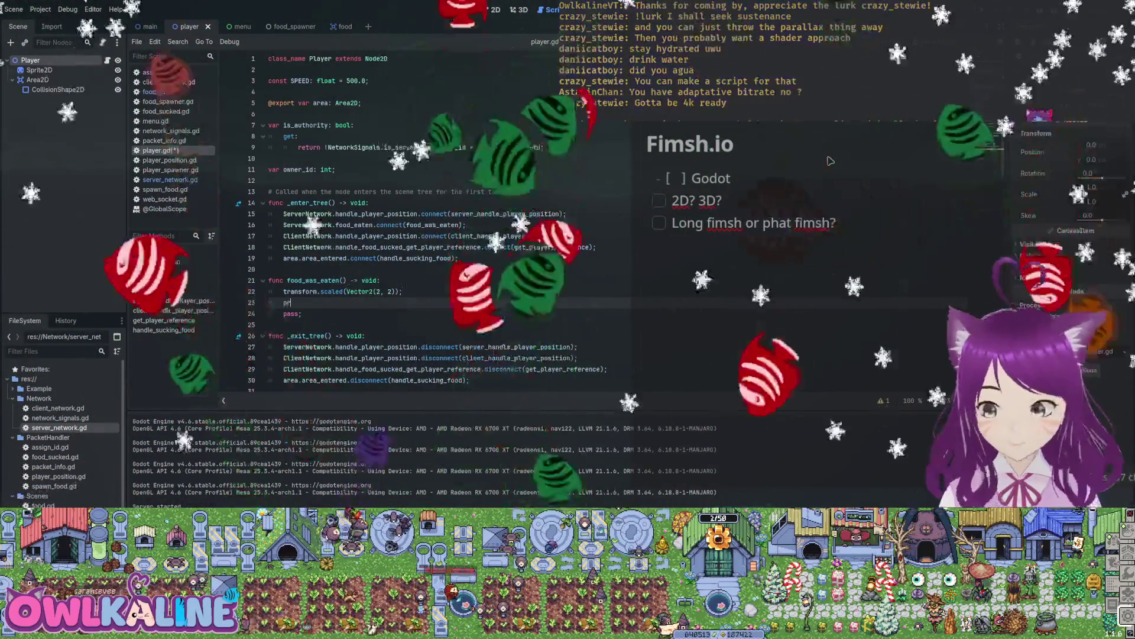
{"action": "type", "text": "int(\""}
{"action": "type", "text": "food was:"}
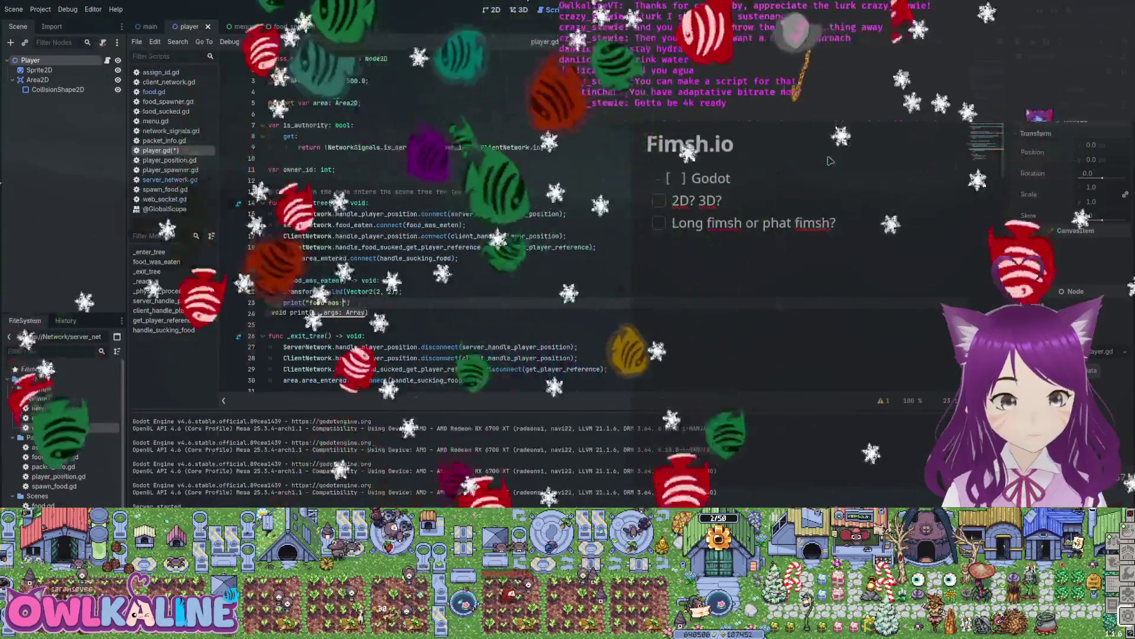
{"action": "type", "text": "en, thi"}
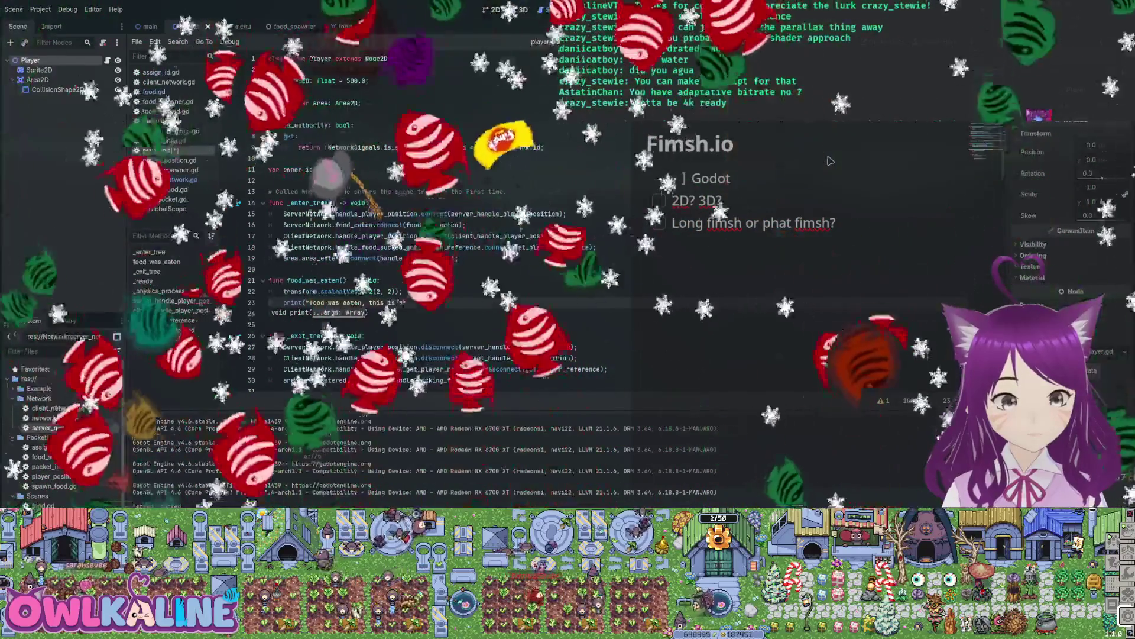
{"action": "type", "text": "s is"}
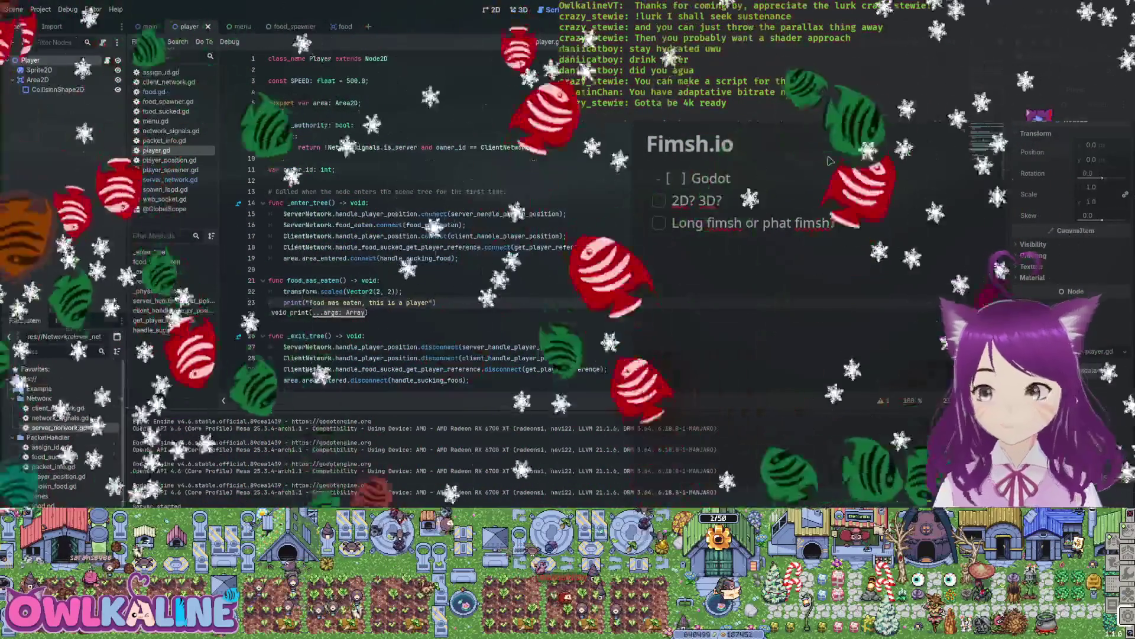
{"action": "key", "text": "ctrl+s"}
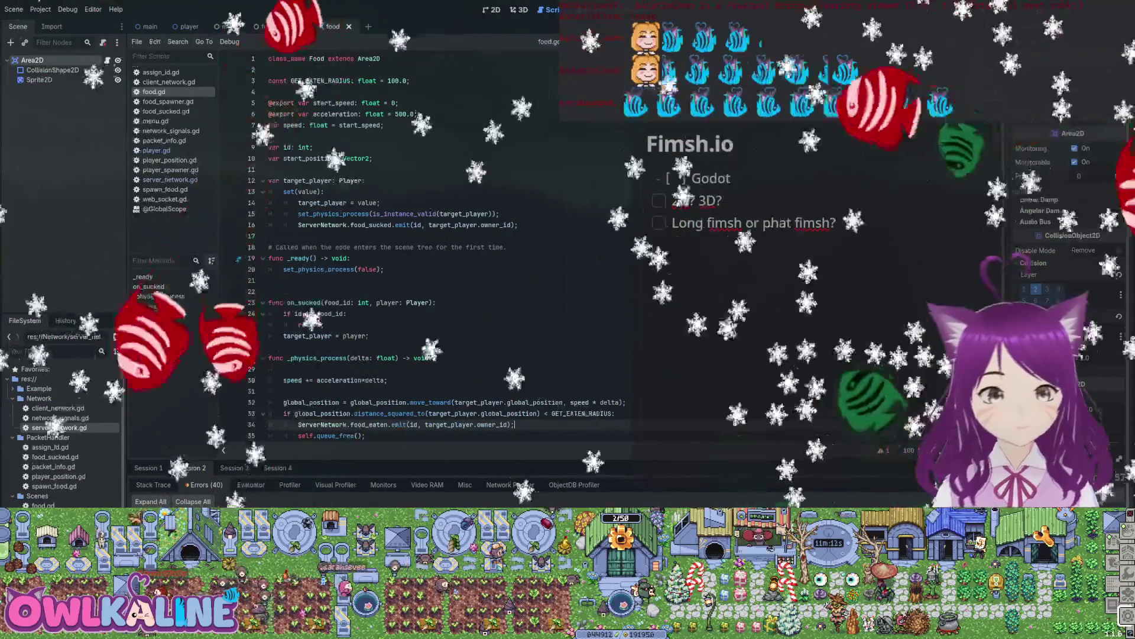
Run the game to check that food glides to the player and reports being eaten.
{"action": "scroll", "coordinate": [414, 249], "scroll_direction": "down", "scroll_amount": 5}
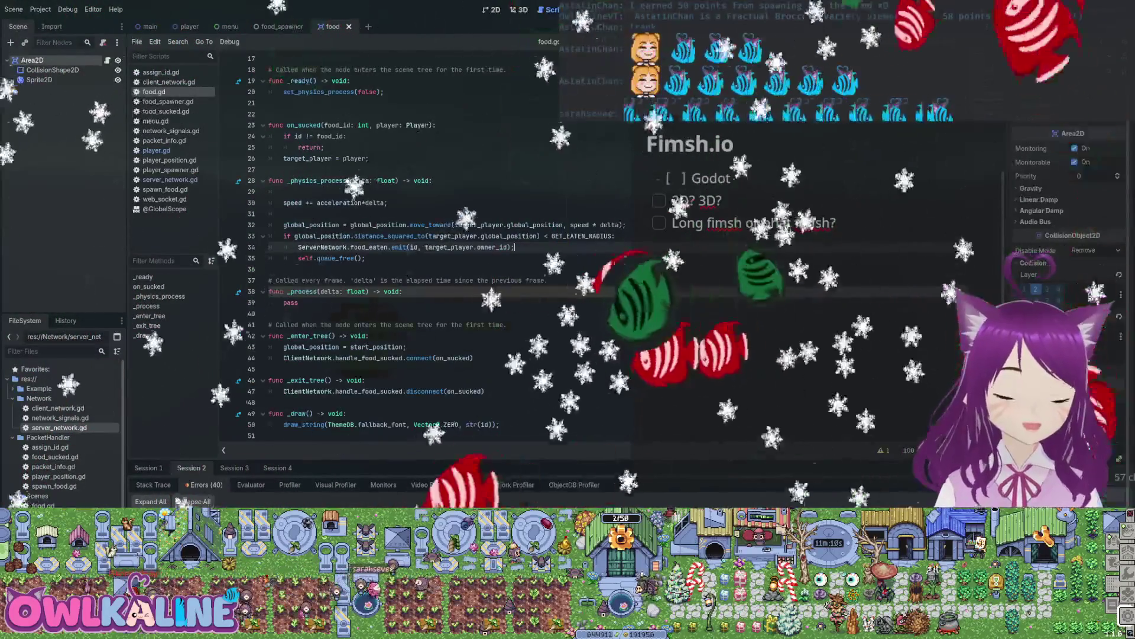
{"action": "key", "text": "F5"}
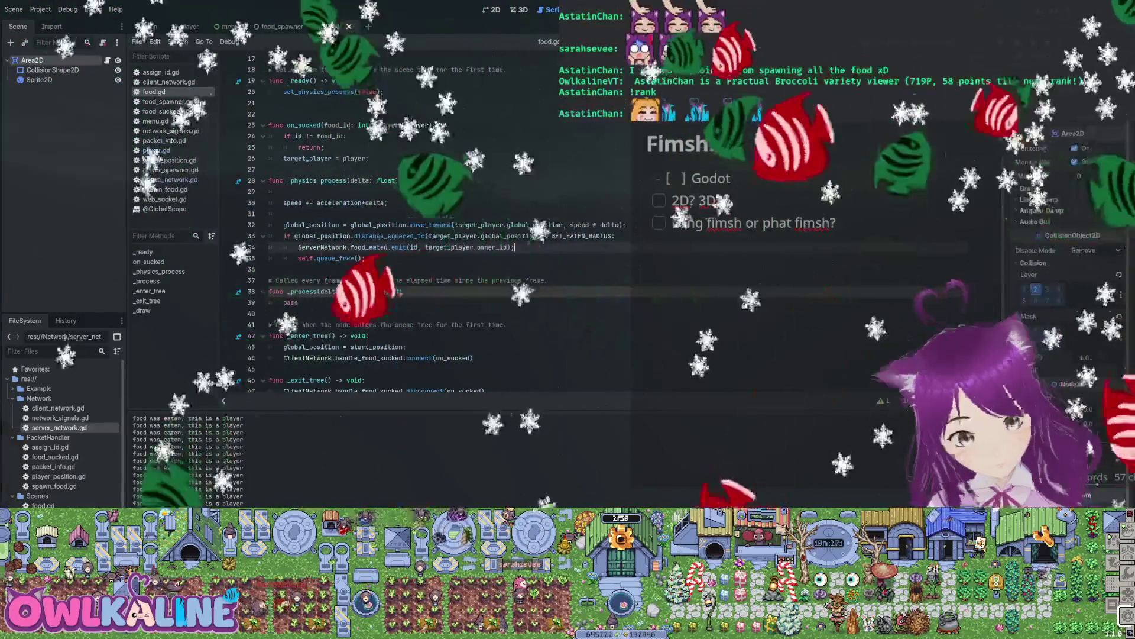
Show player.tscn in the 2D view and undo the Player's scale change back to 1.0.
{"action": "scroll", "coordinate": [762, 159], "scroll_direction": "down", "scroll_amount": 2}
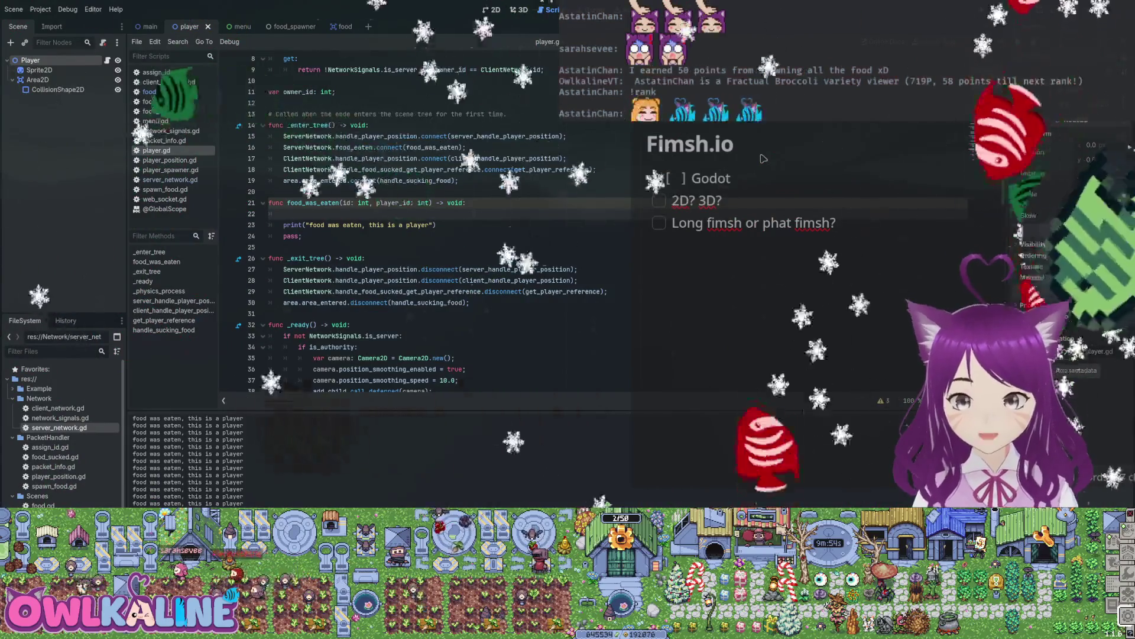
{"action": "key", "text": "ctrl+F1"}
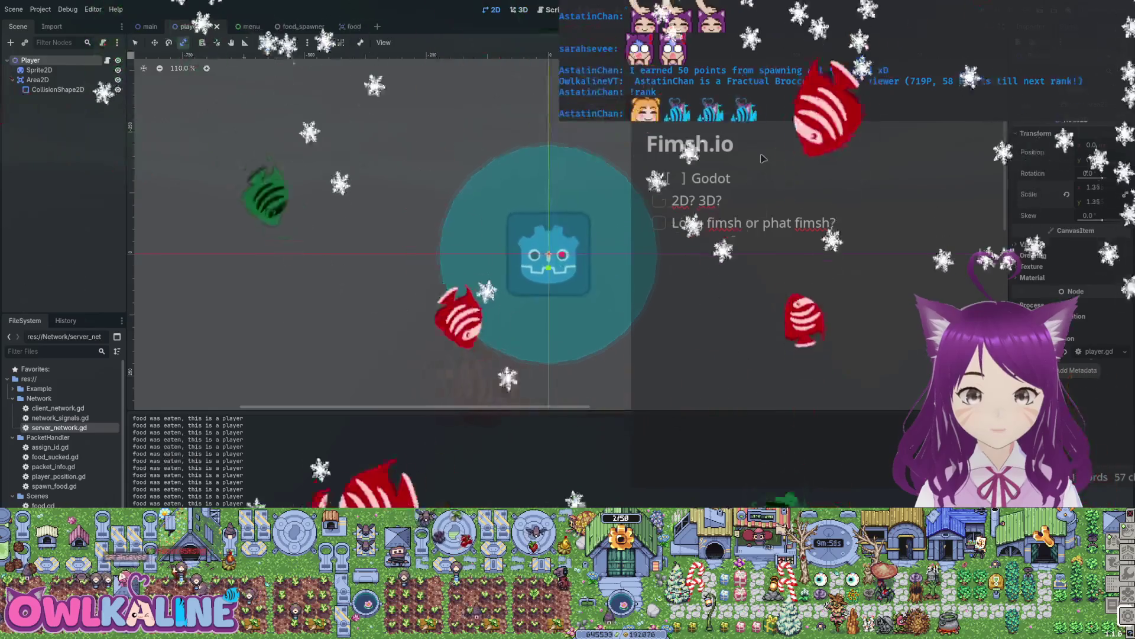
{"action": "key", "text": "ctrl+z"}
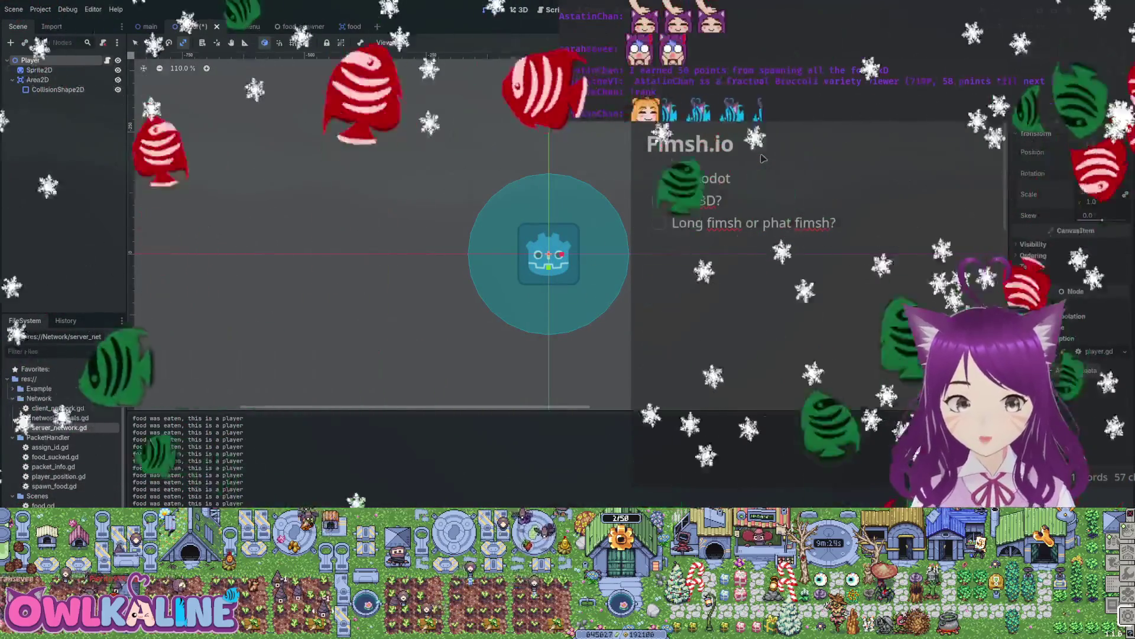
Add scale += Vector2(1.0, 1.0) to food_was_eaten, save player.gd, and run the project.
{"action": "key", "text": "ctrl+F3"}
{"action": "type", "text": "sc"}
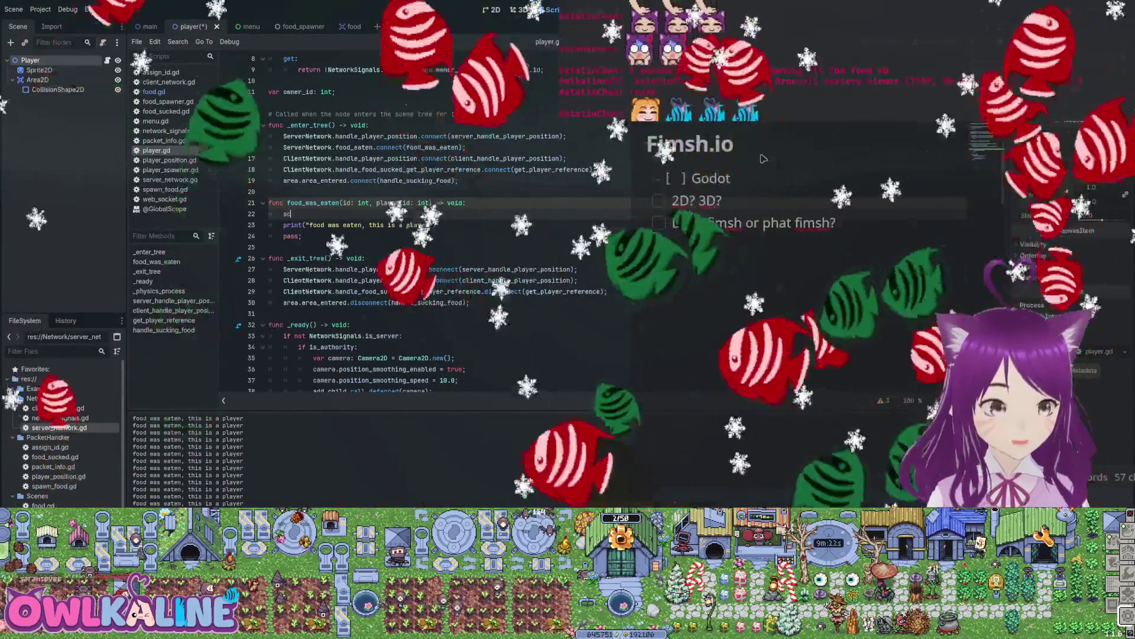
{"action": "type", "text": "ale."}
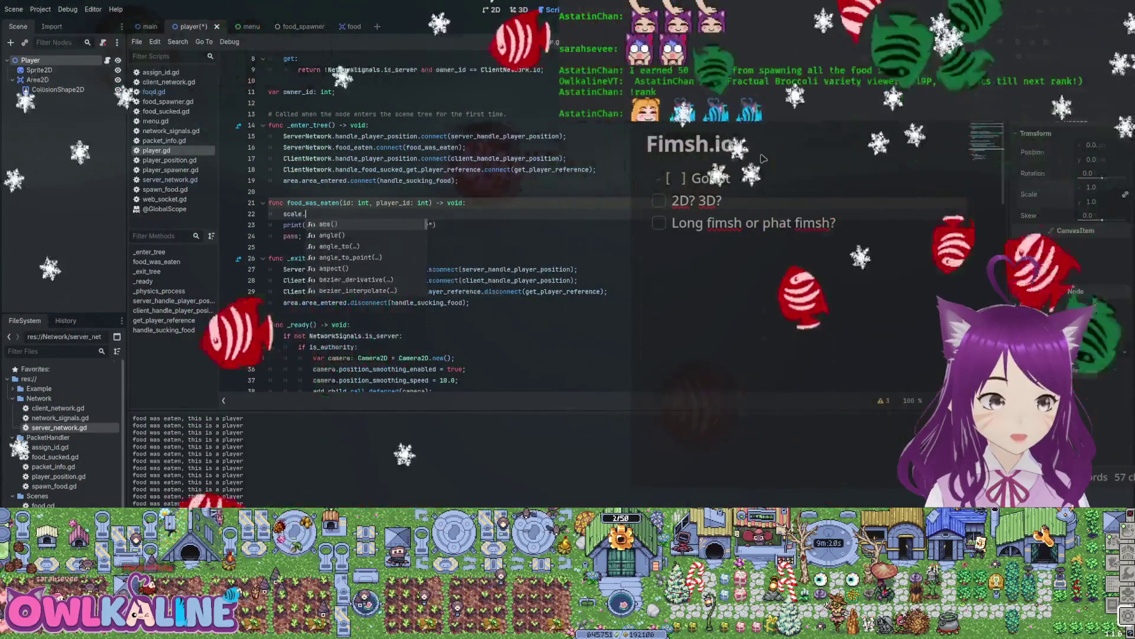
{"action": "key", "text": "BackSpace"}
{"action": "type", "text": "+="}
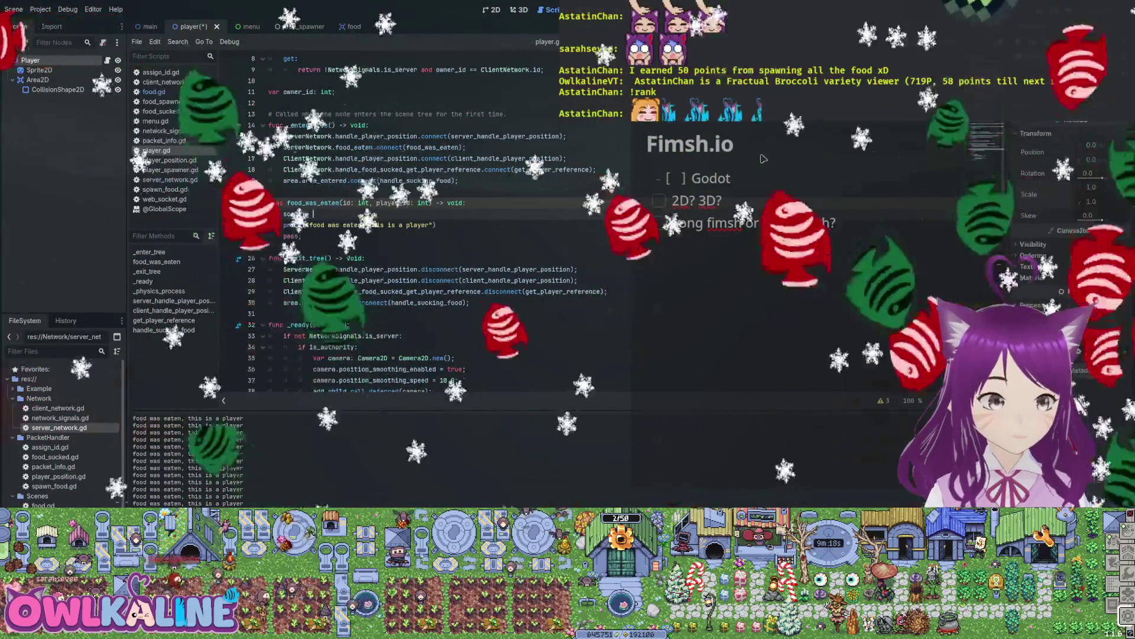
{"action": "type", "text": " Vector2"}
{"action": "key", "text": "Return"}
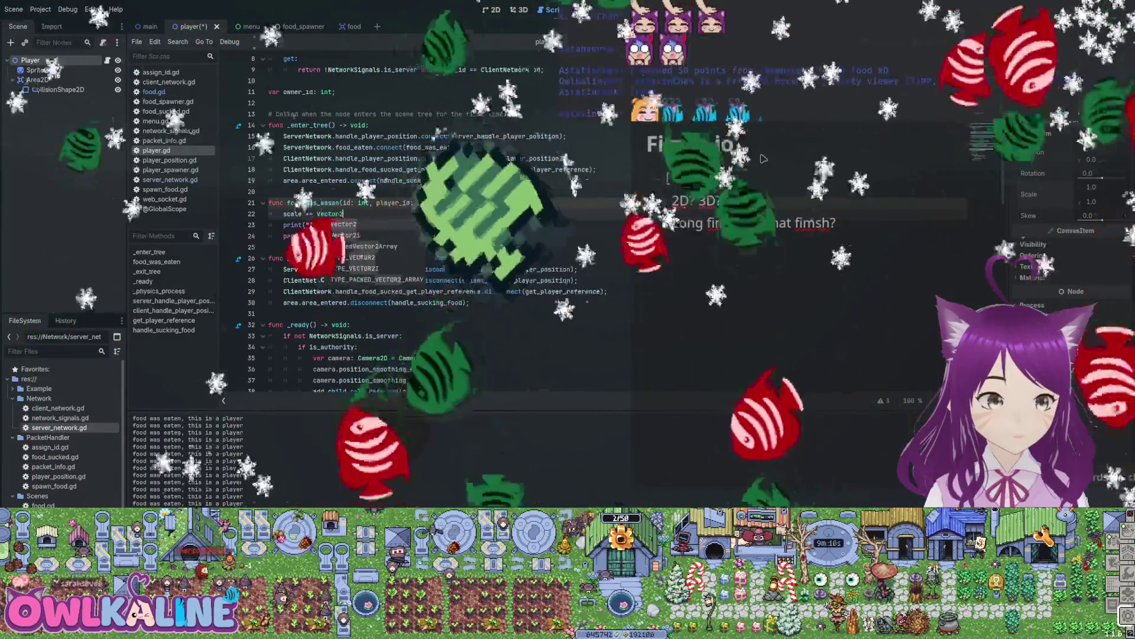
{"action": "type", "text": "1.0, 1.0);"}
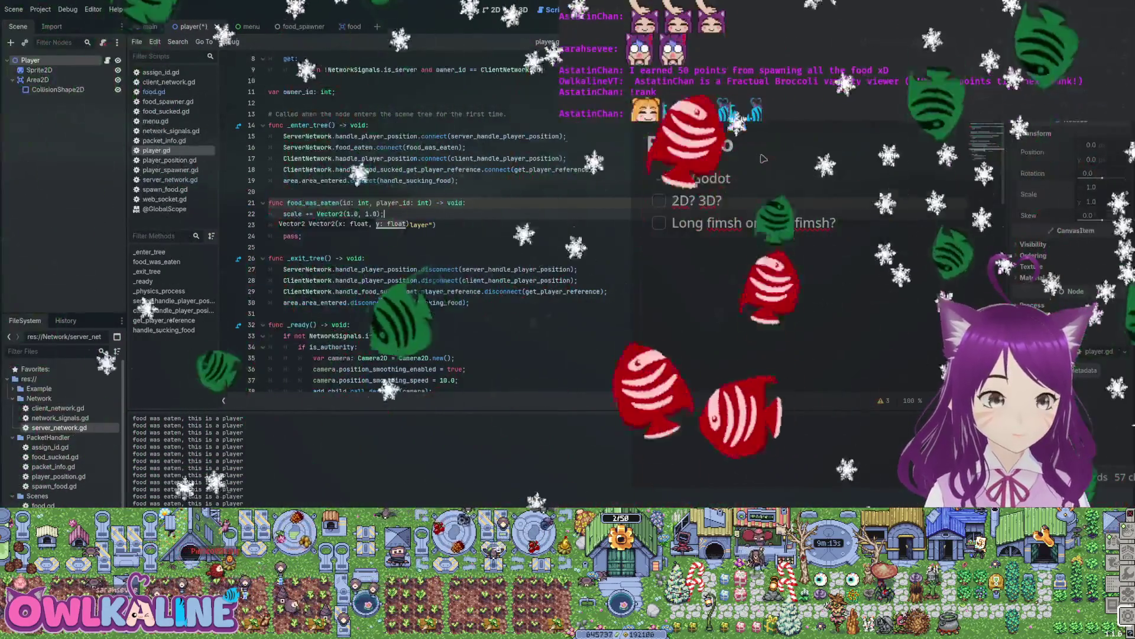
{"action": "key", "text": "ctrl+s"}
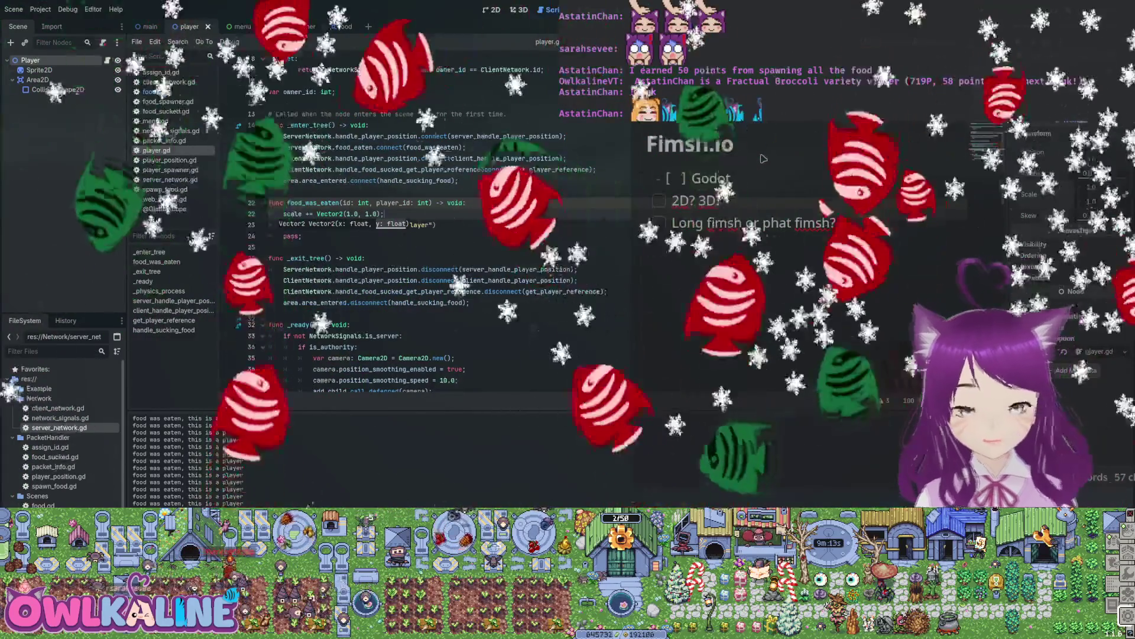
{"action": "key", "text": "F5"}
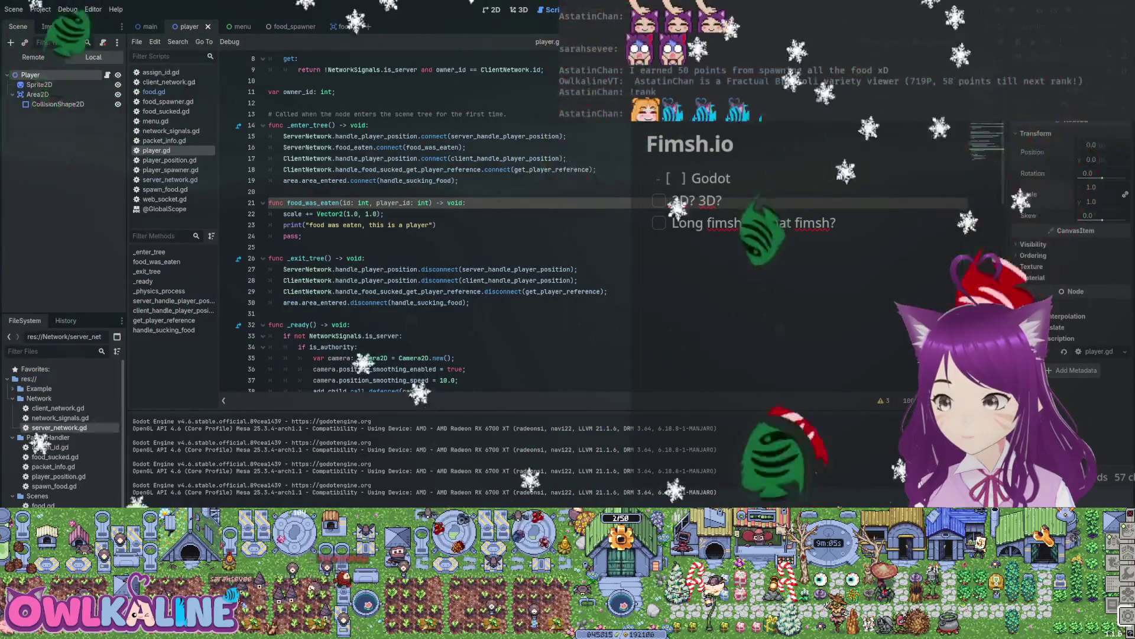
Launch the Fimshio debug game and rerun the overlay with 'cargo run --release' in the terminal.
{"action": "key", "text": "F5"}
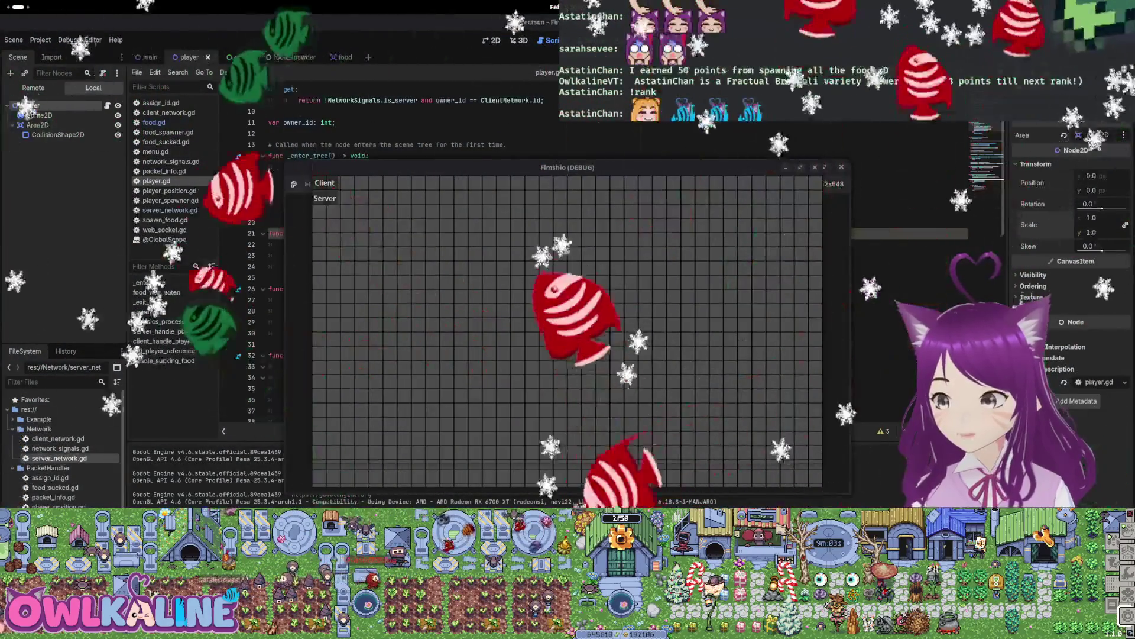
{"action": "key", "text": "super"}
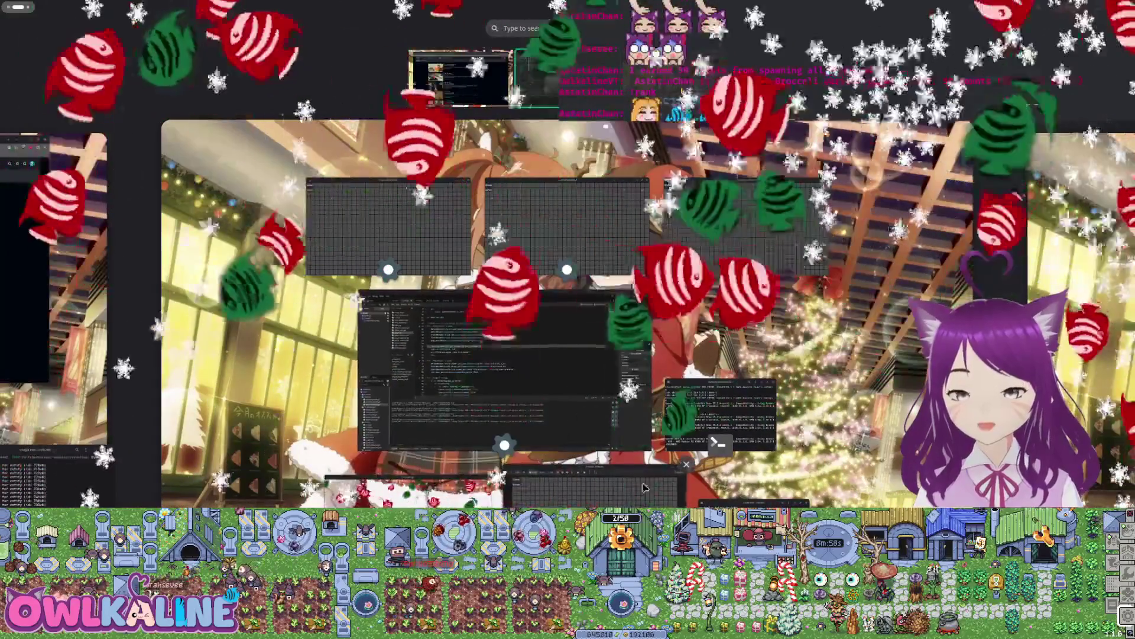
{"action": "left_click", "coordinate": [521, 486]}
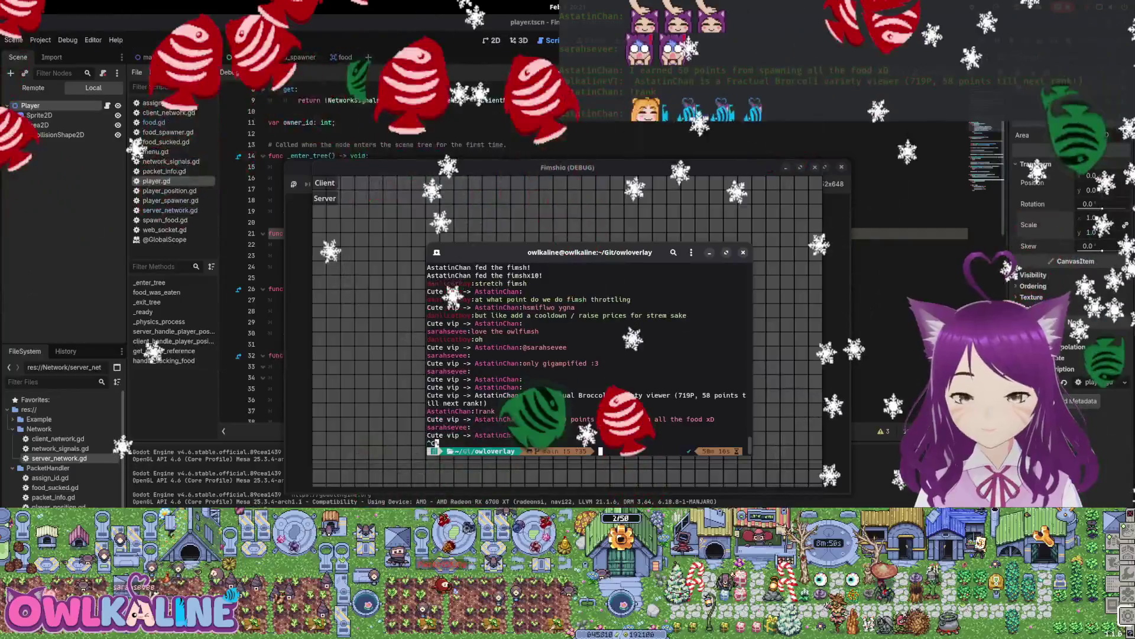
{"action": "type", "text": "cargo run --release"}
{"action": "key", "text": "Return"}
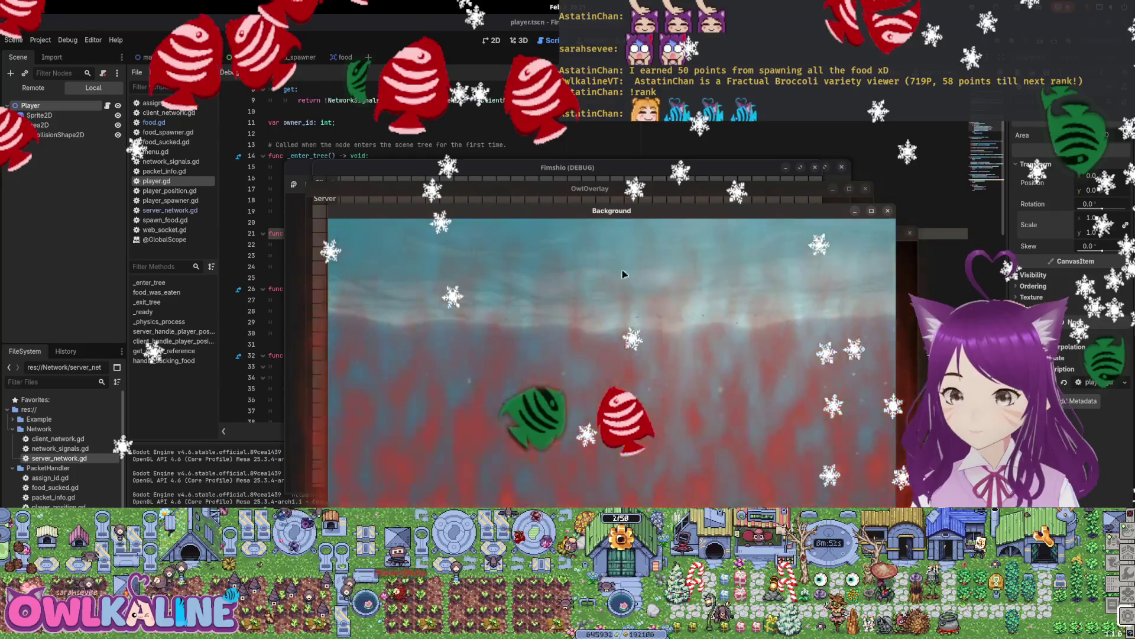
Switch to the Zed editor by searching 'zed' in the window overview.
{"action": "key", "text": "super"}
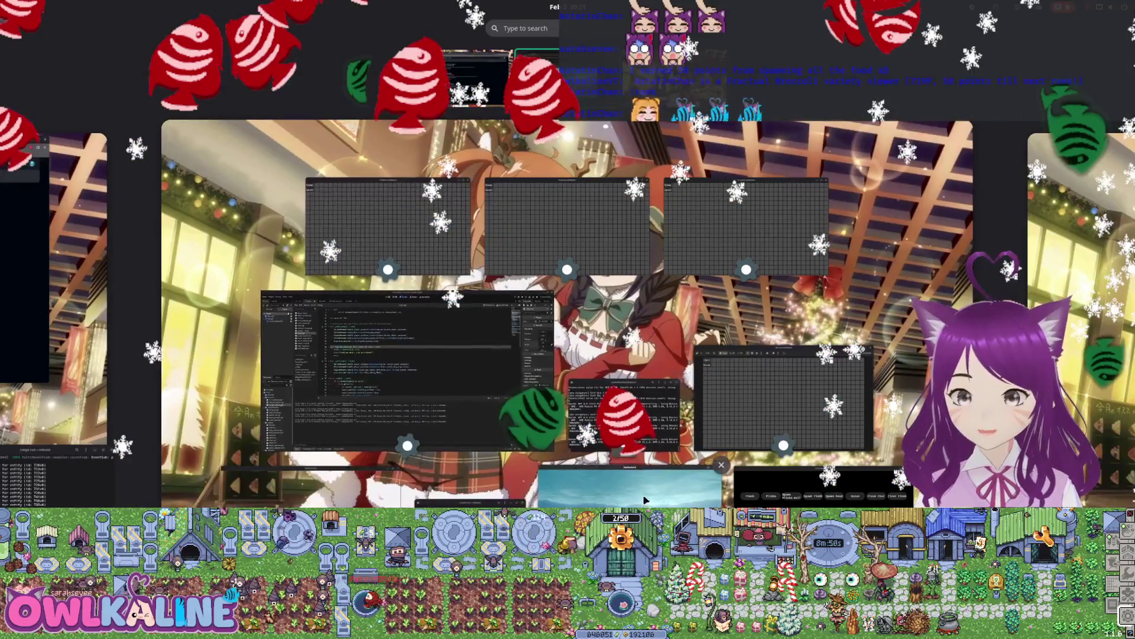
{"action": "key", "text": "super"}
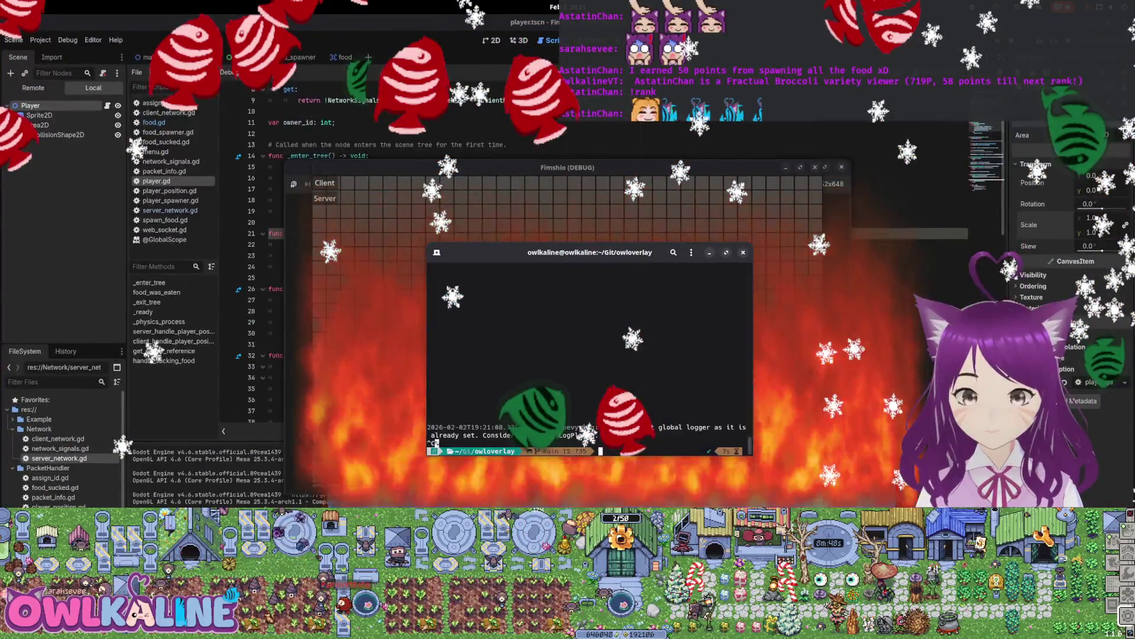
{"action": "key", "text": "super"}
{"action": "type", "text": "zed"}
{"action": "key", "text": "Return"}
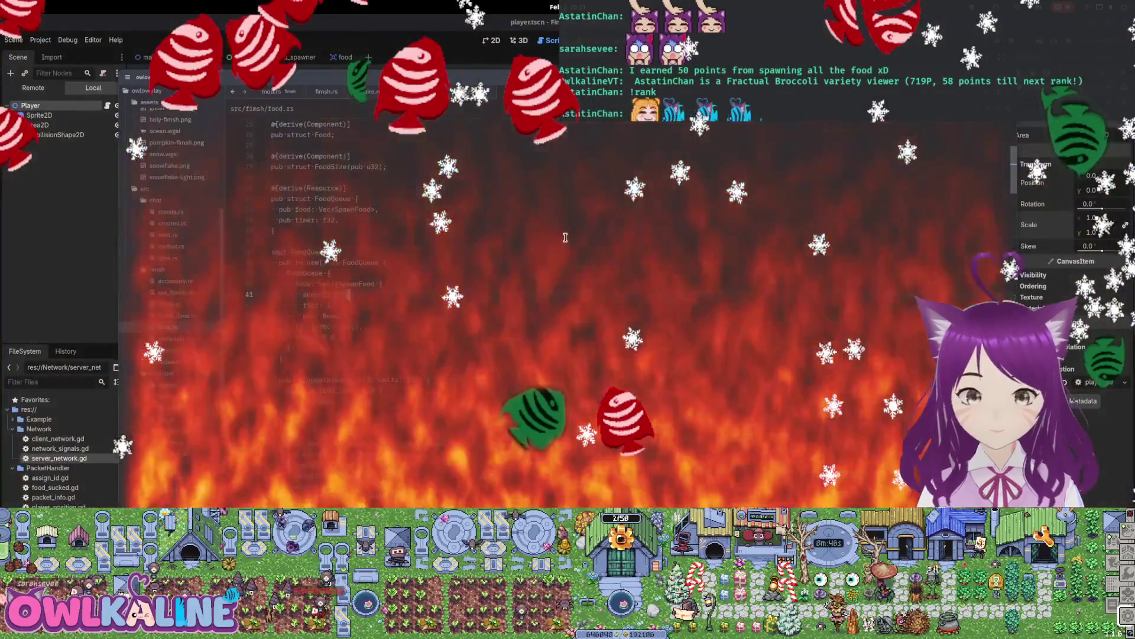
Delete the preset SpawnFood block so FoodQueue starts with Vec::new(), then return to the rebuilding terminal.
{"action": "key", "text": "ctrl+grave"}
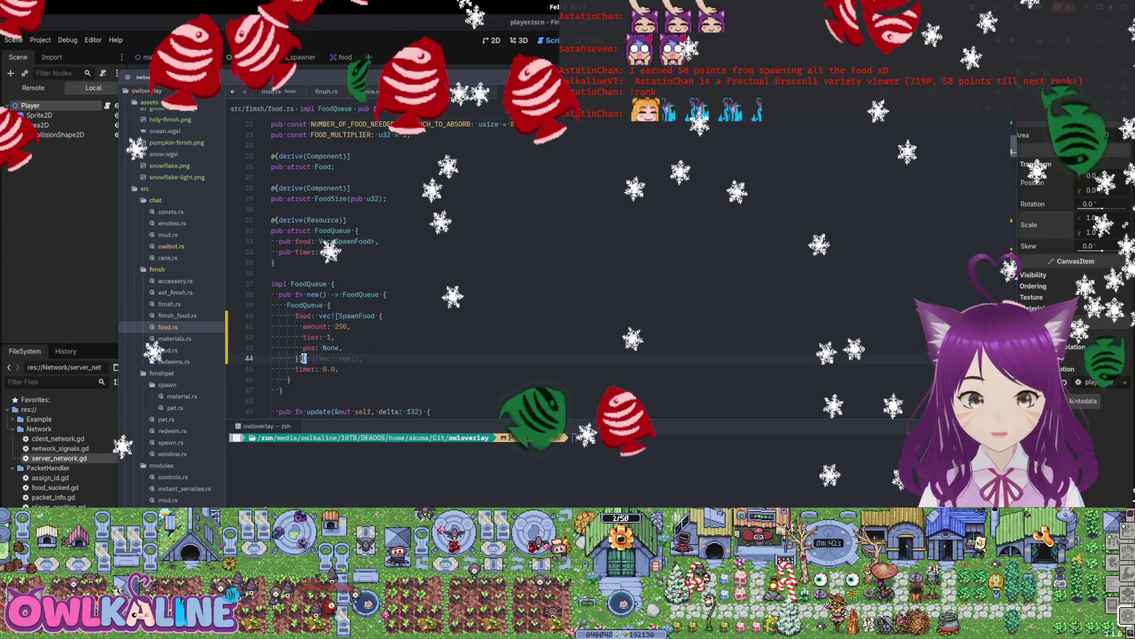
{"action": "key", "text": "BackSpace"}
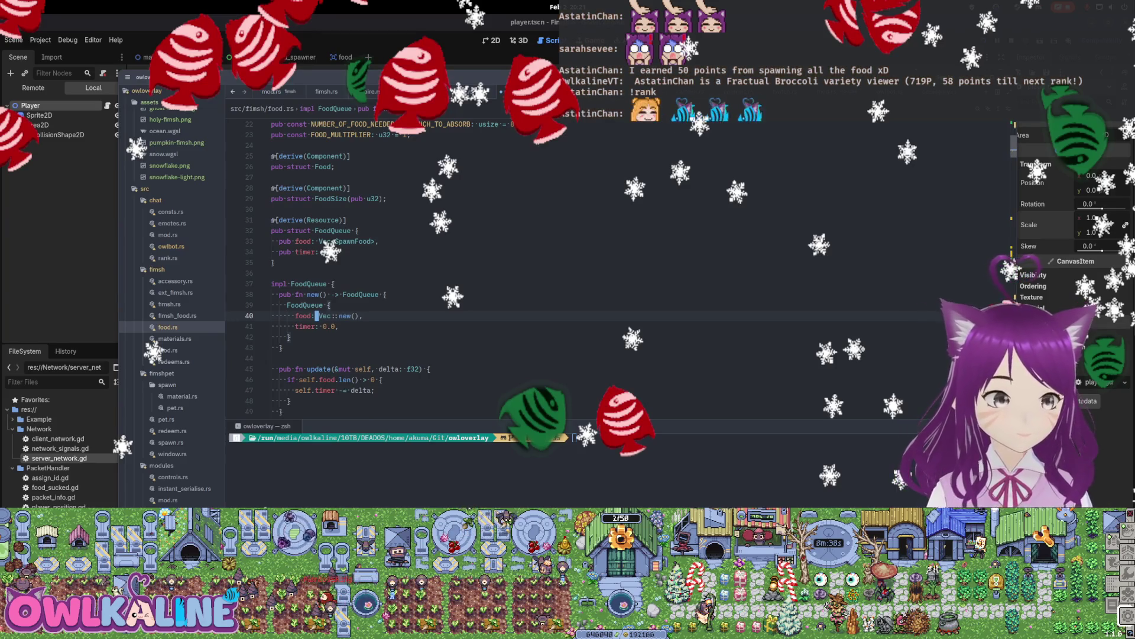
{"action": "key", "text": "super"}
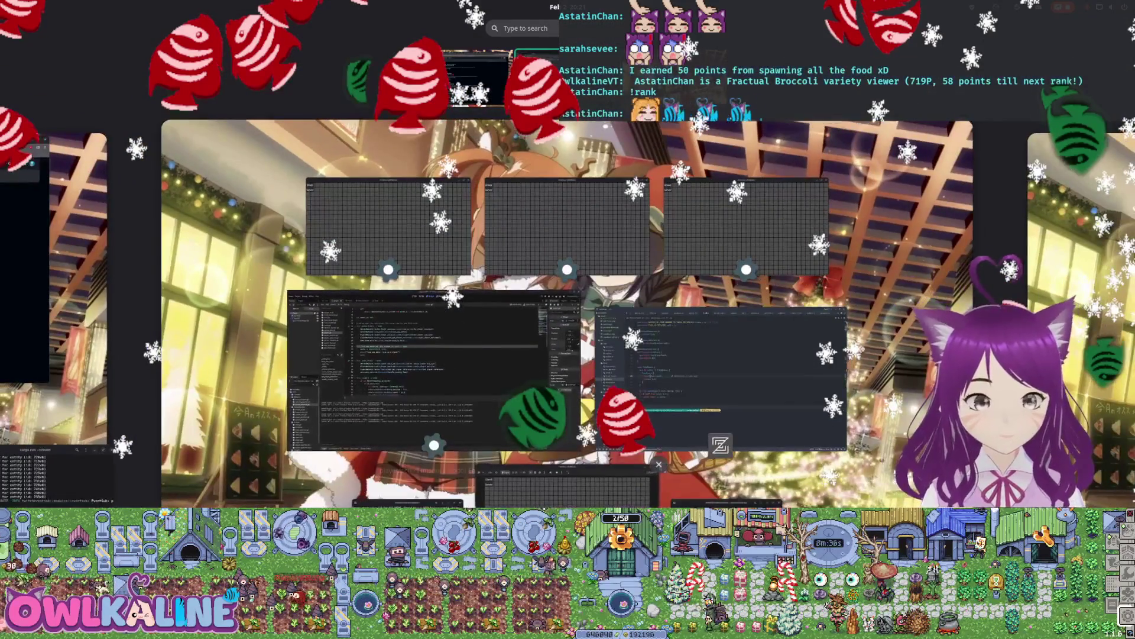
{"action": "key", "text": "super"}
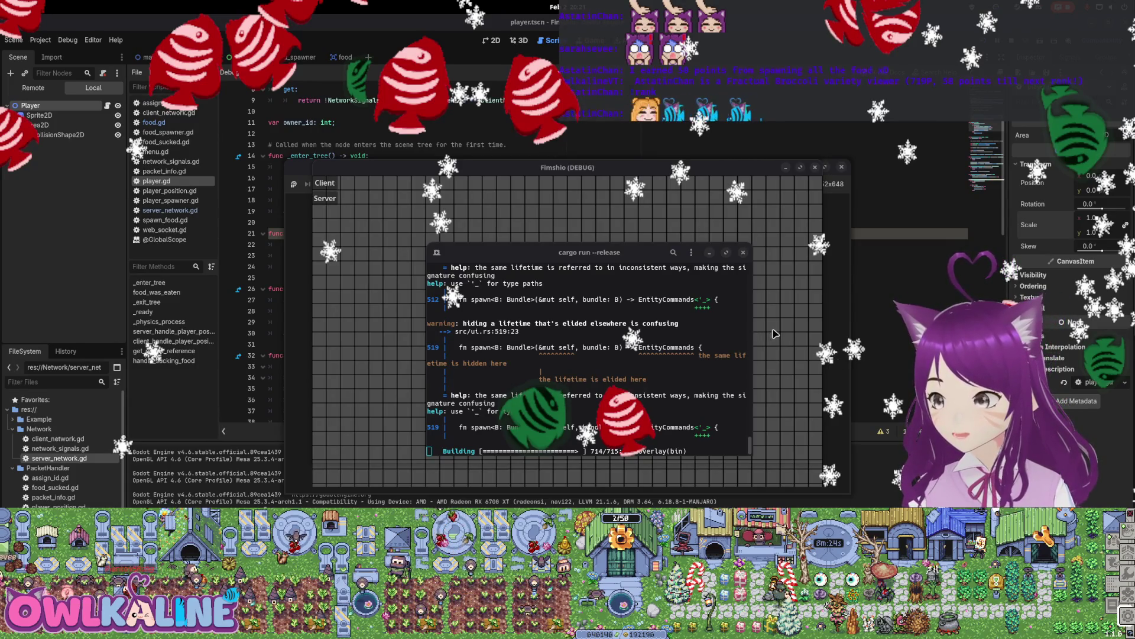
Move the build terminal aside while the release build finishes and two game windows appear.
{"action": "mouse_move", "coordinate": [609, 279]}
{"action": "left_mouse_down"}
{"action": "mouse_move", "coordinate": [630, 313]}
{"action": "mouse_move", "coordinate": [621, 279]}
{"action": "mouse_move", "coordinate": [586, 265]}
{"action": "left_mouse_up"}
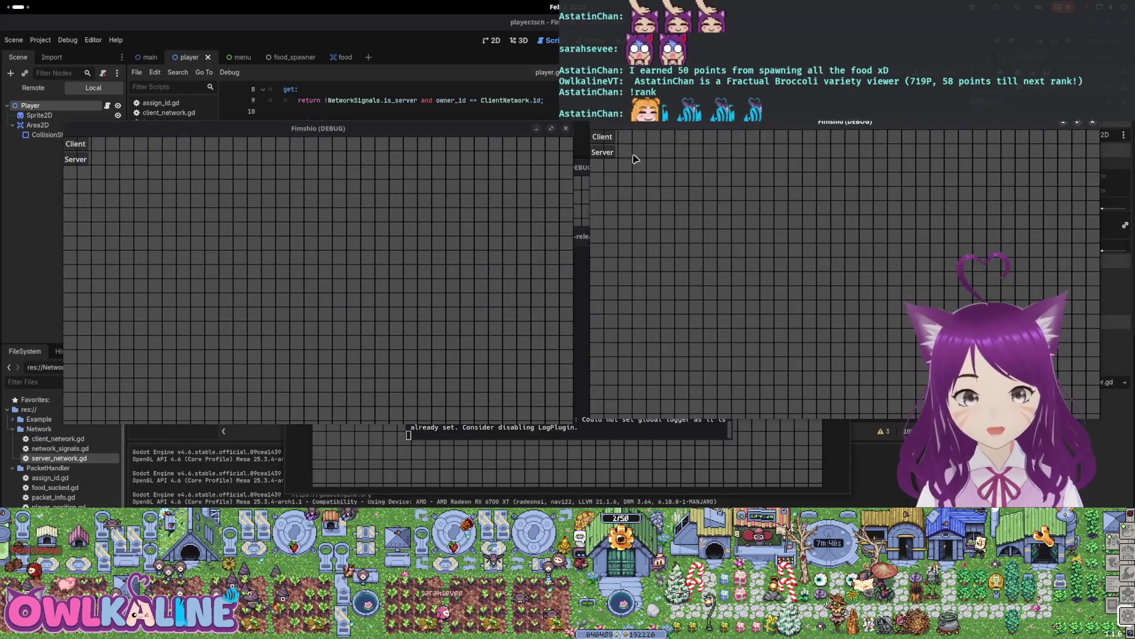
Start a server in the right game window and a client in the left, test eating food, then stop the game.
{"action": "left_click", "coordinate": [597, 153]}
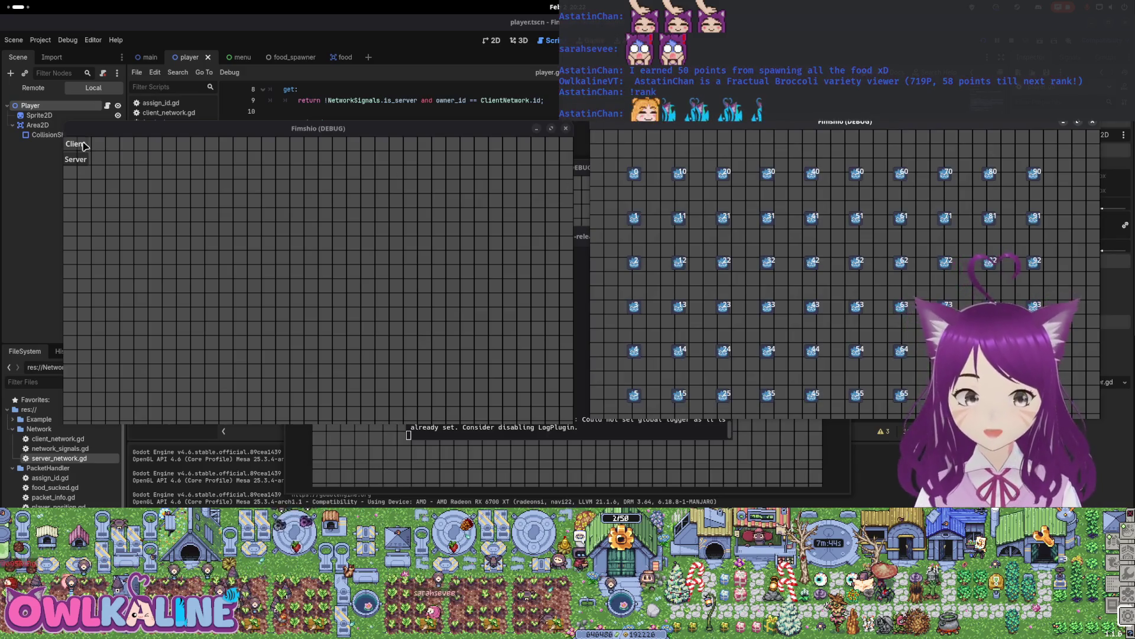
{"action": "left_click", "coordinate": [83, 146]}
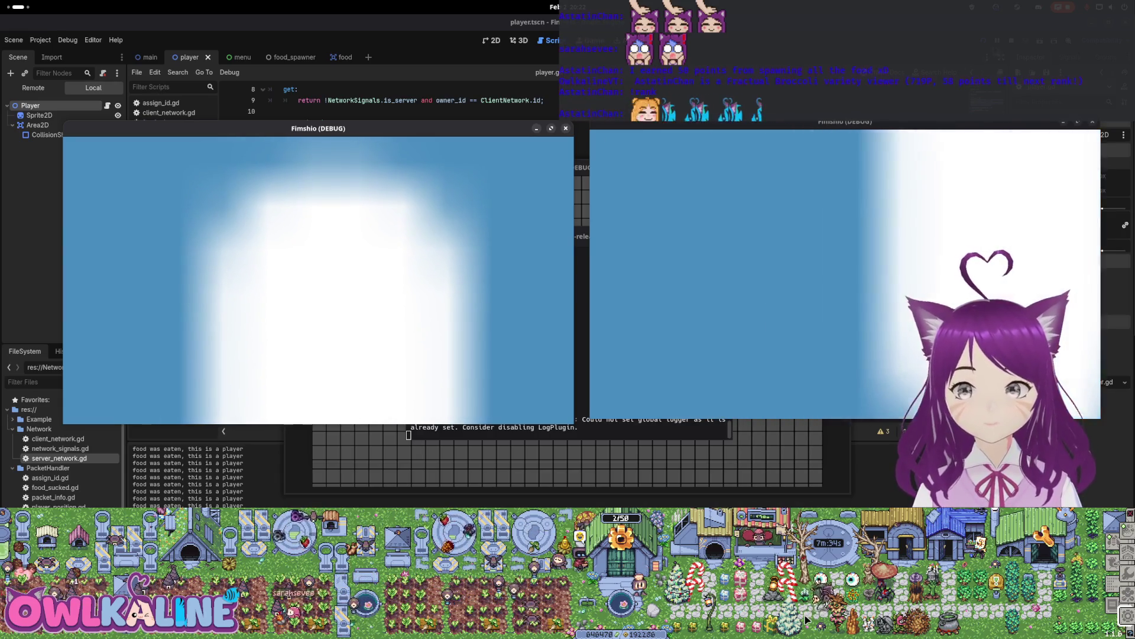
{"action": "left_click", "coordinate": [1011, 42]}
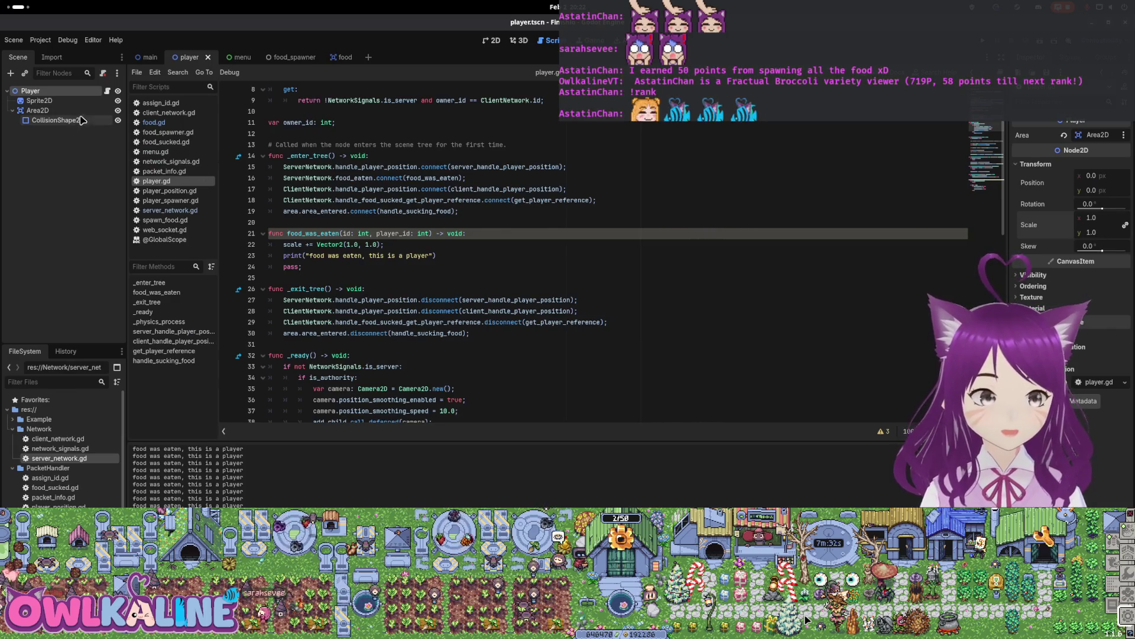
{"action": "scroll", "coordinate": [508, 229], "scroll_direction": "down", "scroll_amount": 1}
{"action": "scroll", "coordinate": [368, 208], "scroll_direction": "up", "scroll_amount": 2}
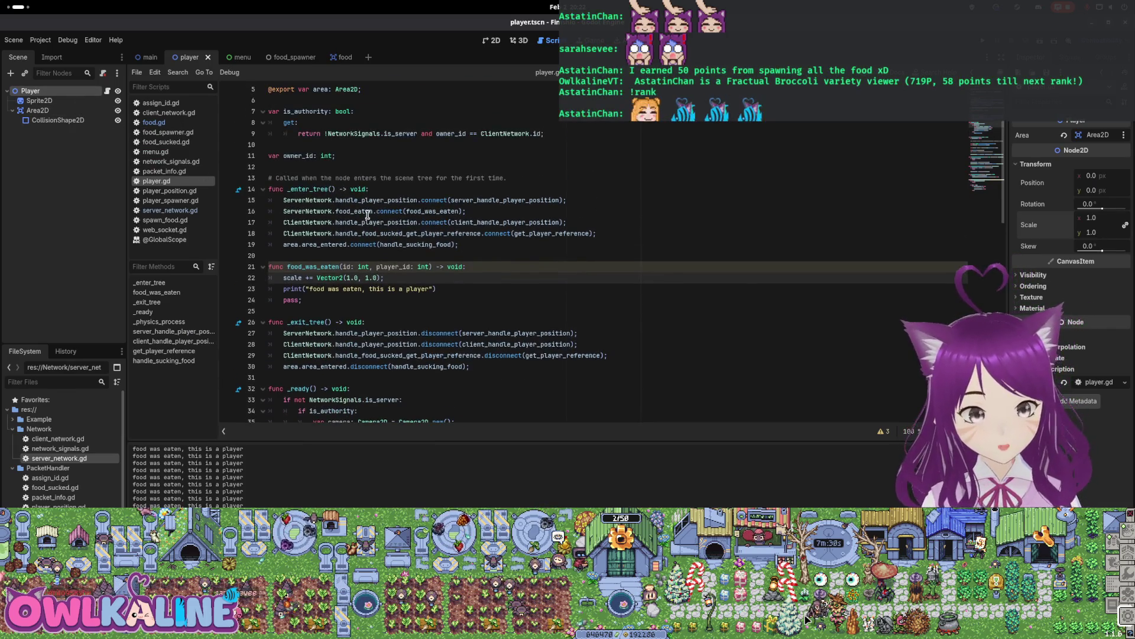
{"action": "scroll", "coordinate": [356, 178], "scroll_direction": "up", "scroll_amount": 2}
{"action": "scroll", "coordinate": [468, 284], "scroll_direction": "down", "scroll_amount": 4}
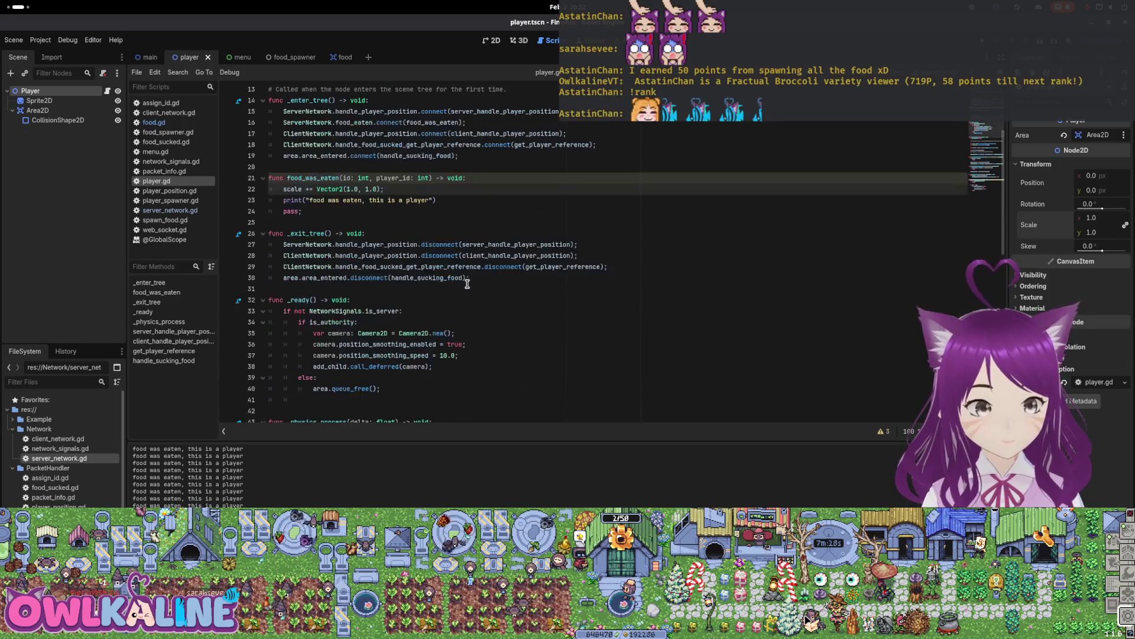
Declare a 'var camera: Camera2D' member variable below the area export line.
{"action": "scroll", "coordinate": [466, 267], "scroll_direction": "down", "scroll_amount": 2}
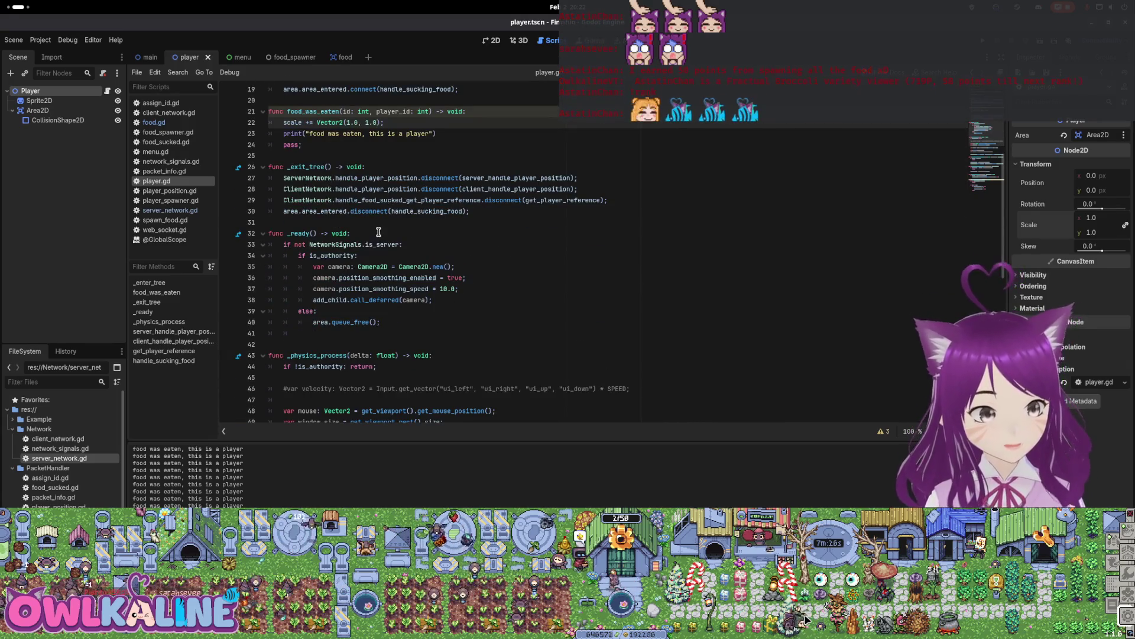
{"action": "left_click", "coordinate": [338, 267]}
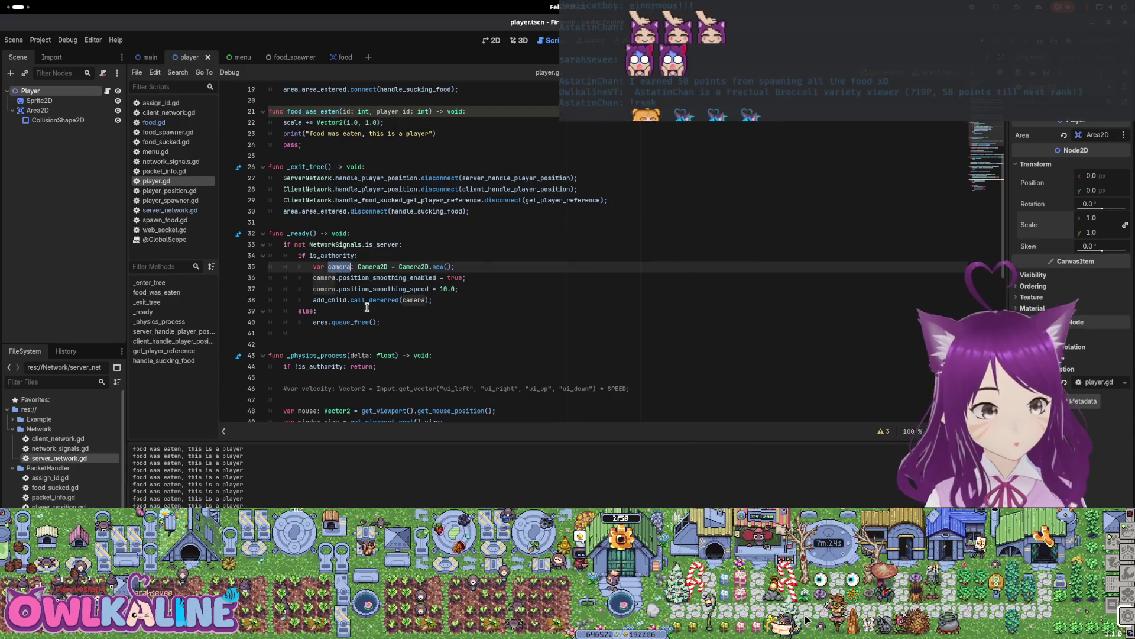
{"action": "scroll", "coordinate": [372, 204], "scroll_direction": "up", "scroll_amount": 6}
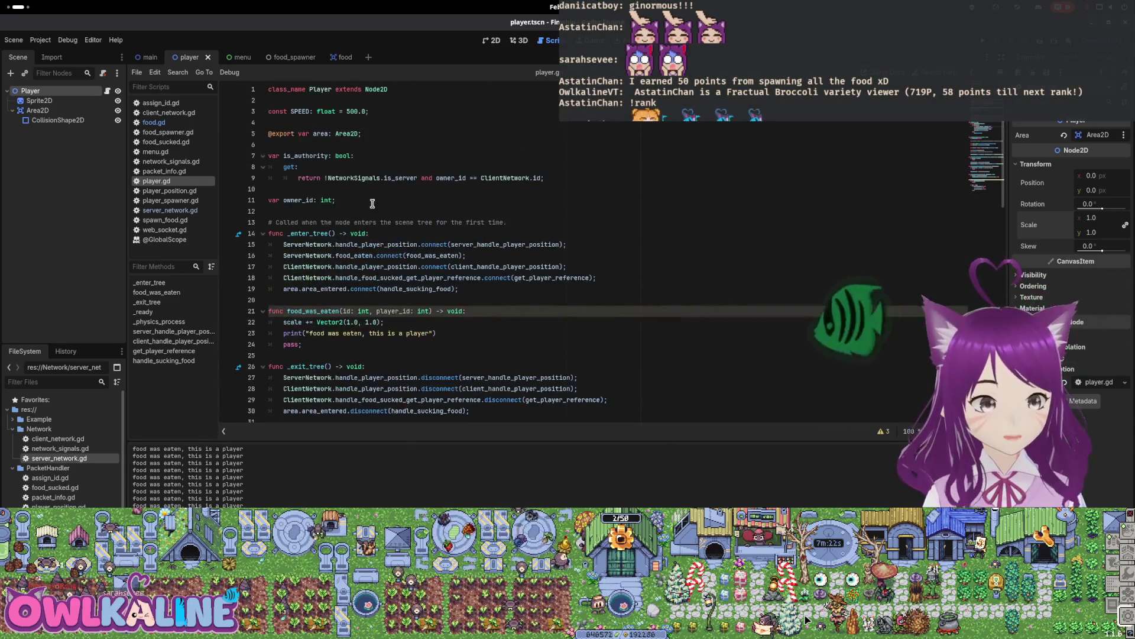
{"action": "left_click", "coordinate": [361, 133]}
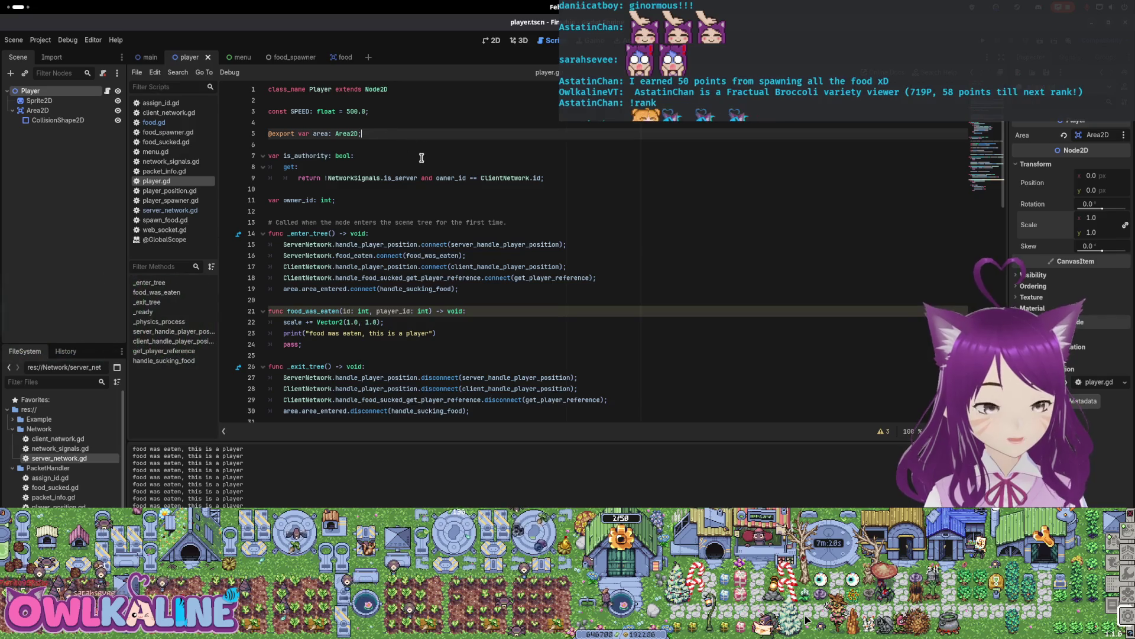
{"action": "key", "text": "Return"}
{"action": "key", "text": "Return"}
{"action": "type", "text": "var camera: Cam"}
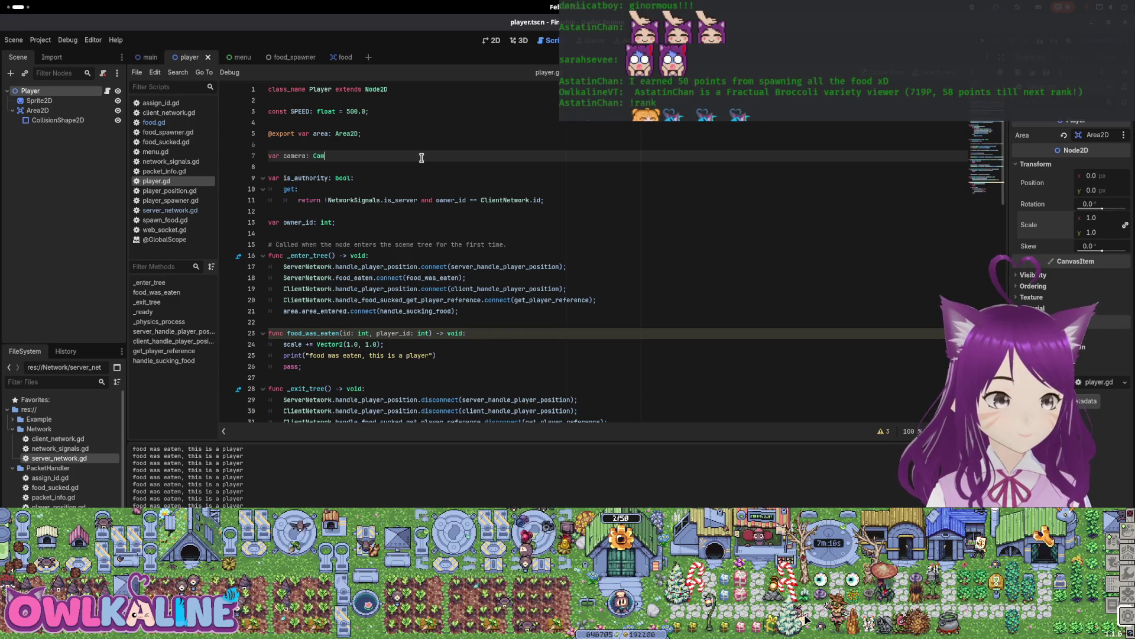
{"action": "type", "text": "era2D;"}
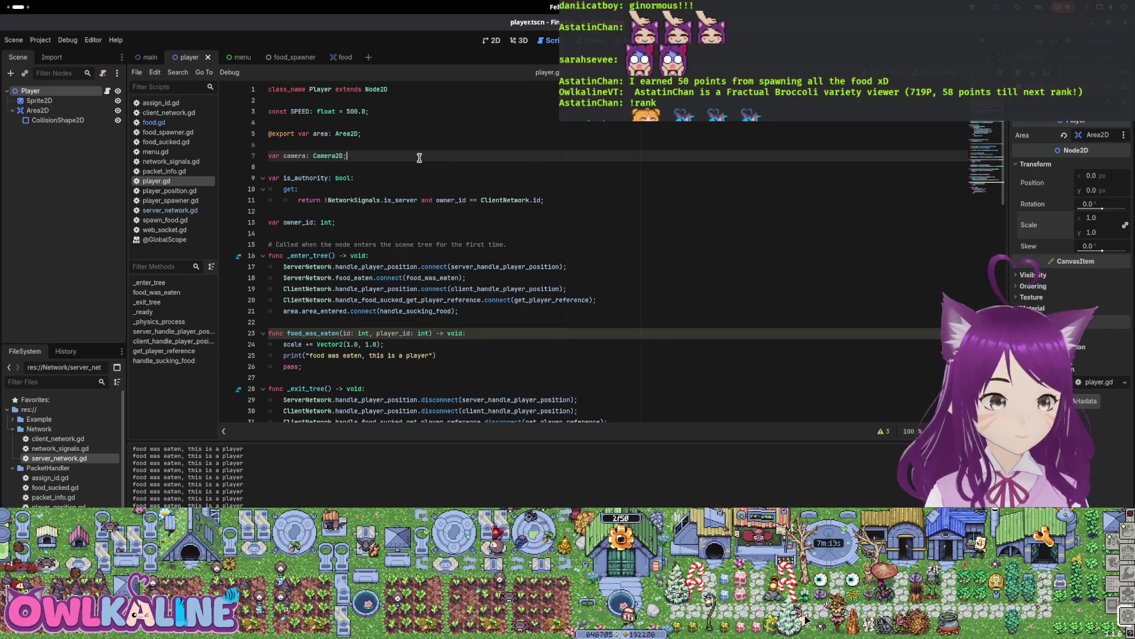
Add a camera assignment line below add_child in _ready.
{"action": "scroll", "coordinate": [414, 178], "scroll_direction": "down", "scroll_amount": 8}
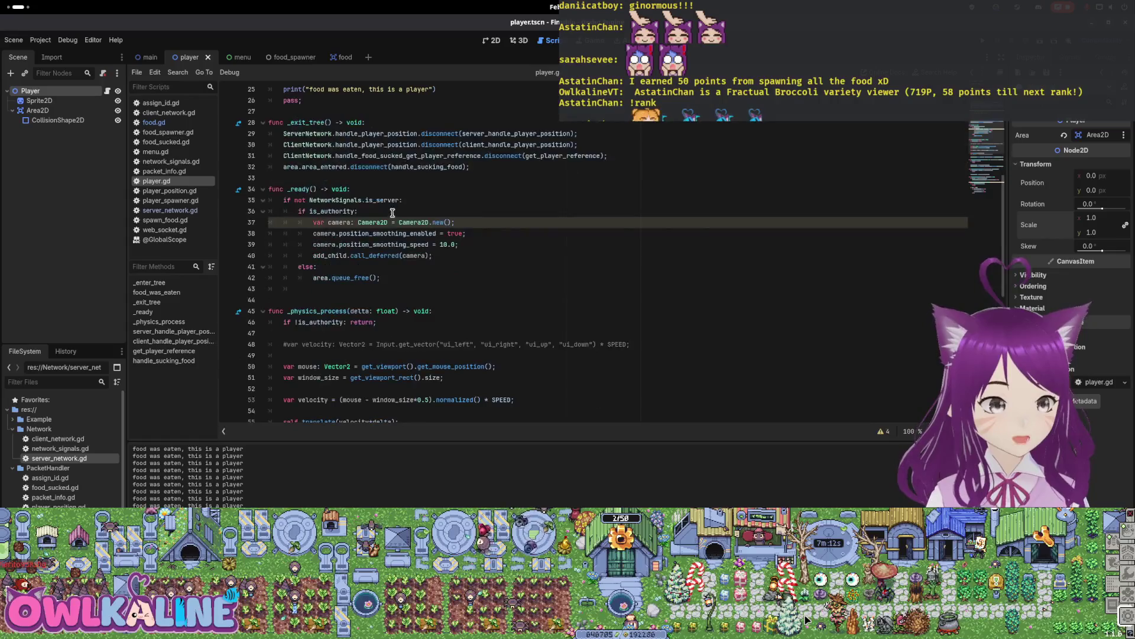
{"action": "left_click", "coordinate": [470, 255]}
{"action": "key", "text": "Return"}
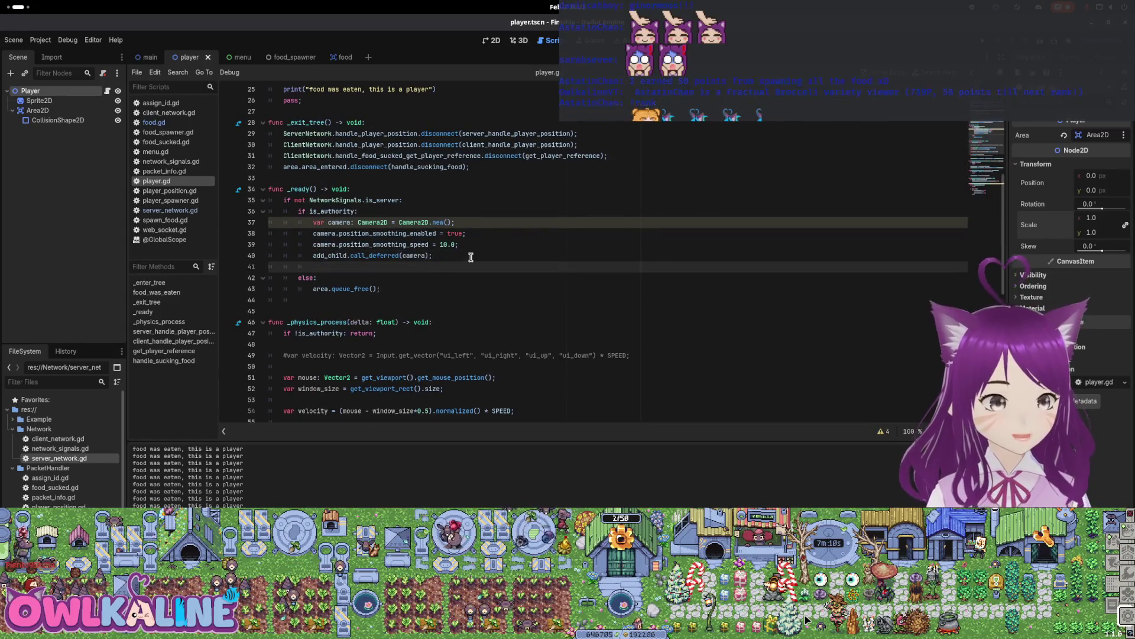
{"action": "type", "text": "camera =ce"}
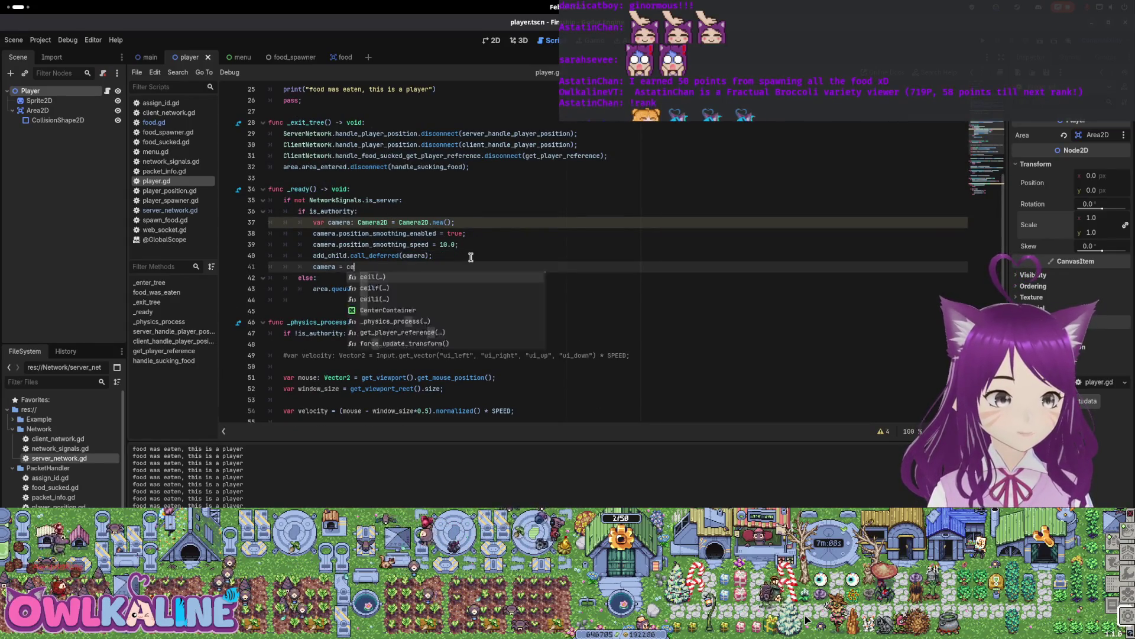
{"action": "key", "text": "BackSpace"}
{"action": "type", "text": "amera;"}
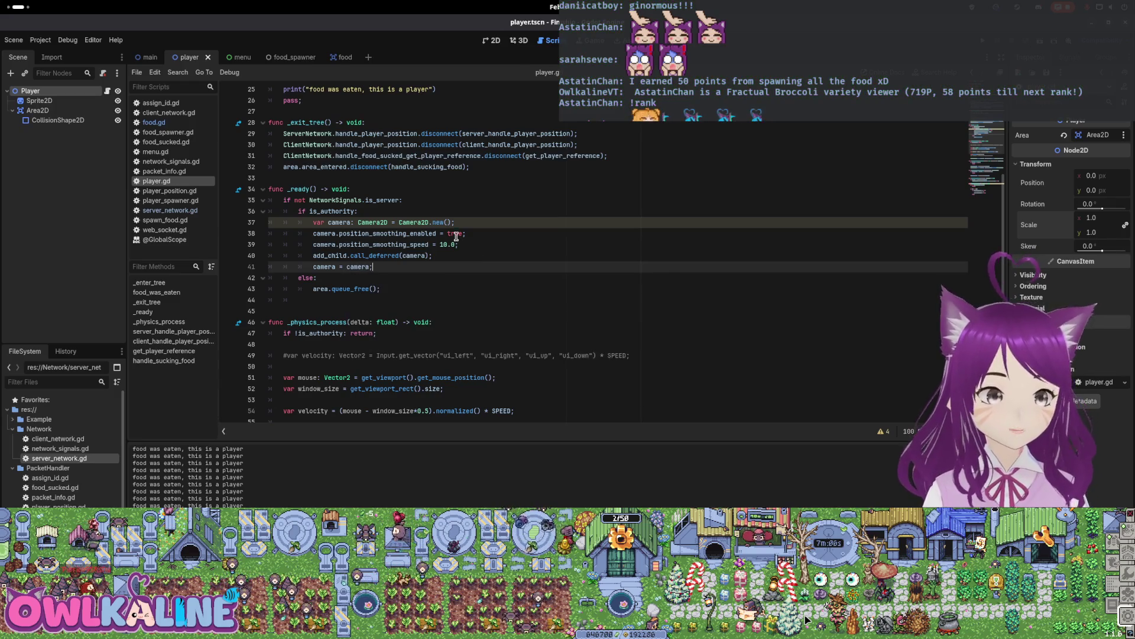
Rename the local camera in _ready to new_camera so camera = new_camera, and save the script.
{"action": "left_click", "coordinate": [328, 223]}
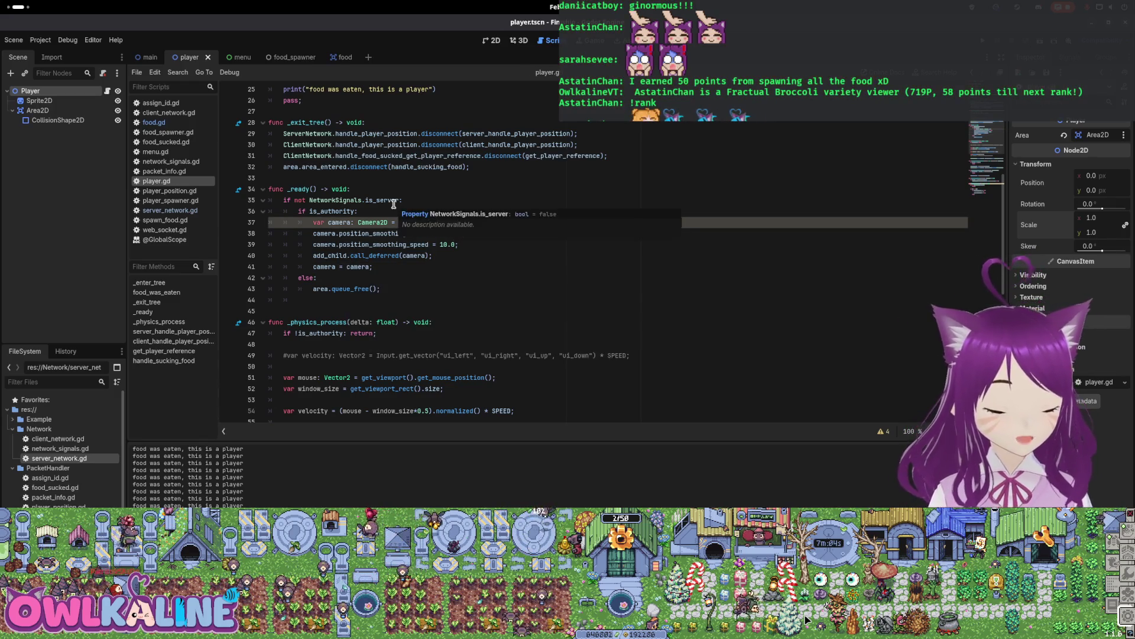
{"action": "type", "text": "new_"}
{"action": "key", "text": "Down"}
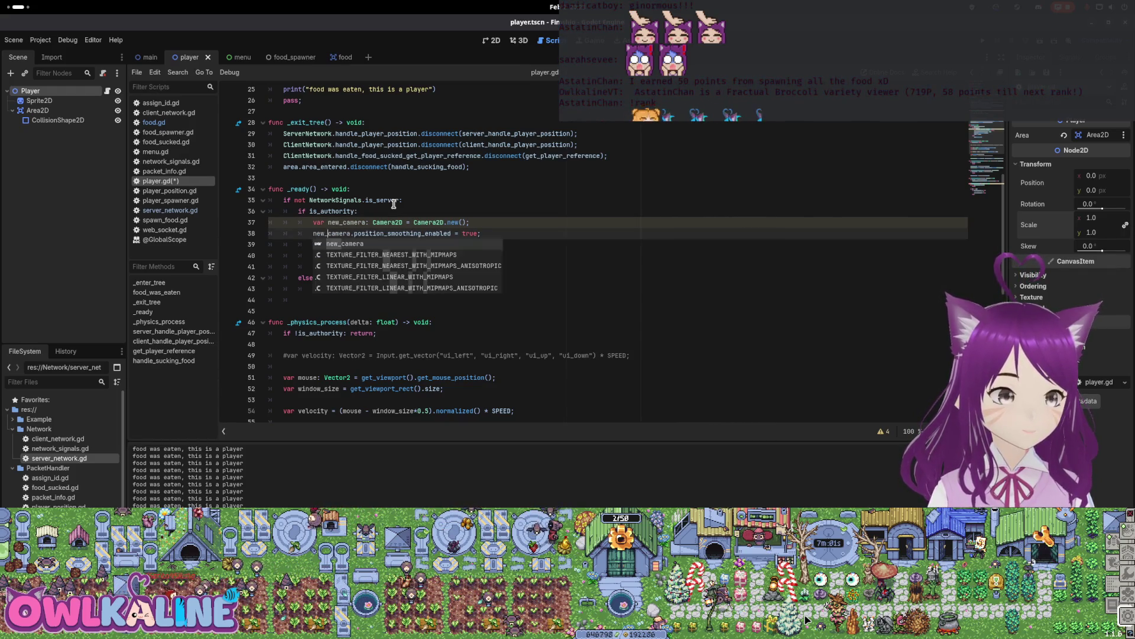
{"action": "key", "text": "Down"}
{"action": "key", "text": "Home"}
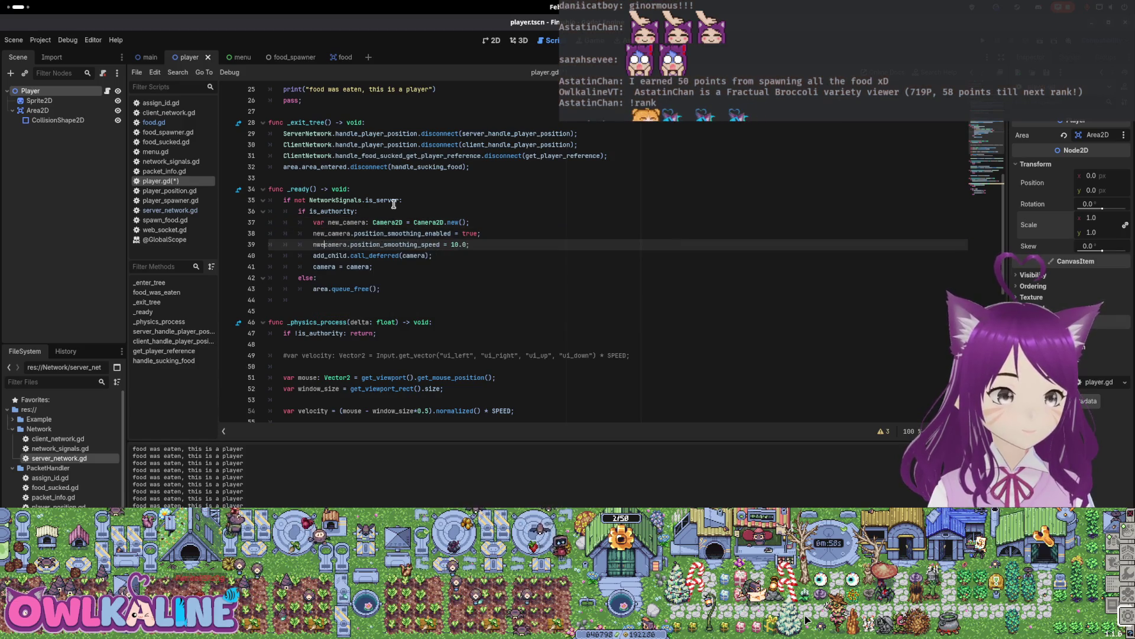
{"action": "key", "text": "BackSpace"}
{"action": "key", "text": "BackSpace"}
{"action": "key", "text": "BackSpace"}
{"action": "type", "text": "new_"}
{"action": "key", "text": "Escape"}
{"action": "key", "text": "Down"}
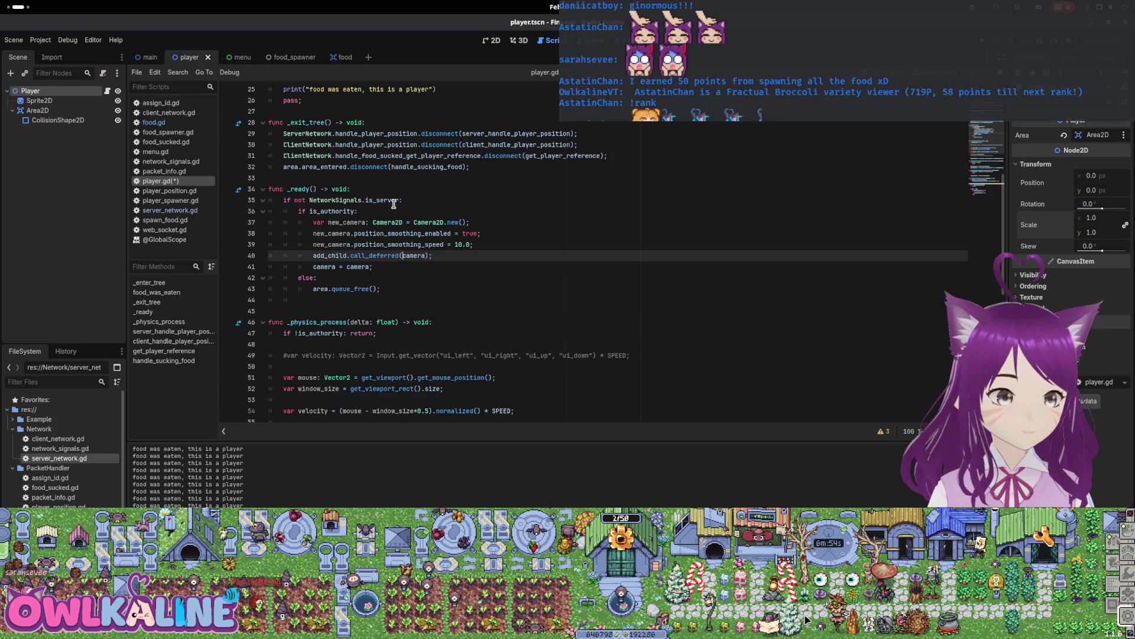
{"action": "type", "text": "new_"}
{"action": "key", "text": "Escape"}
{"action": "key", "text": "Down"}
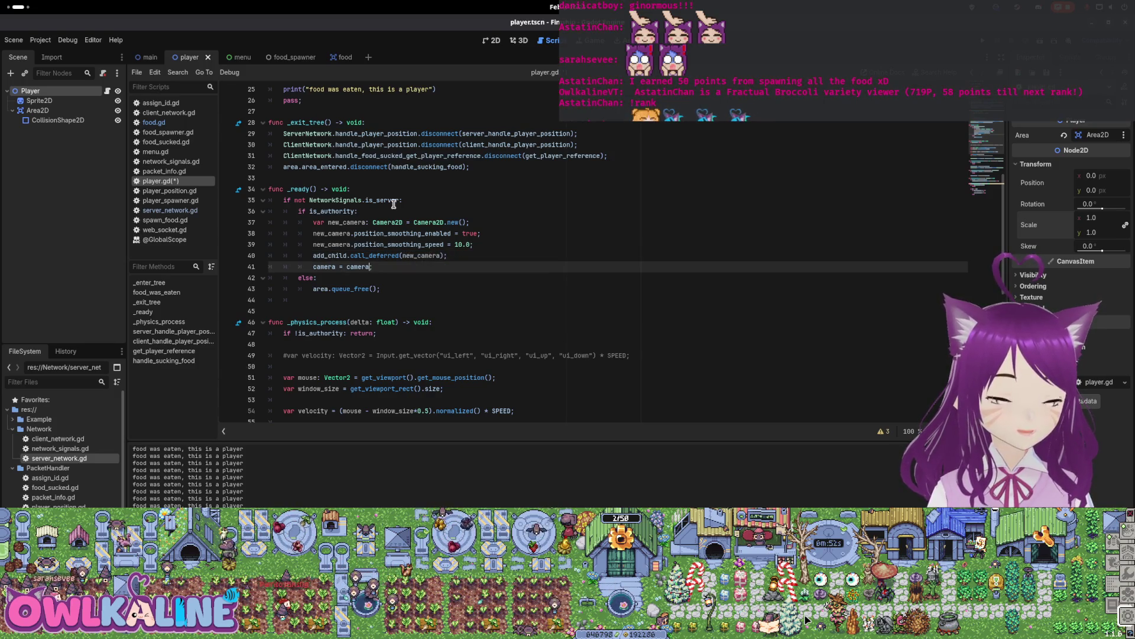
{"action": "key", "text": "ctrl+s"}
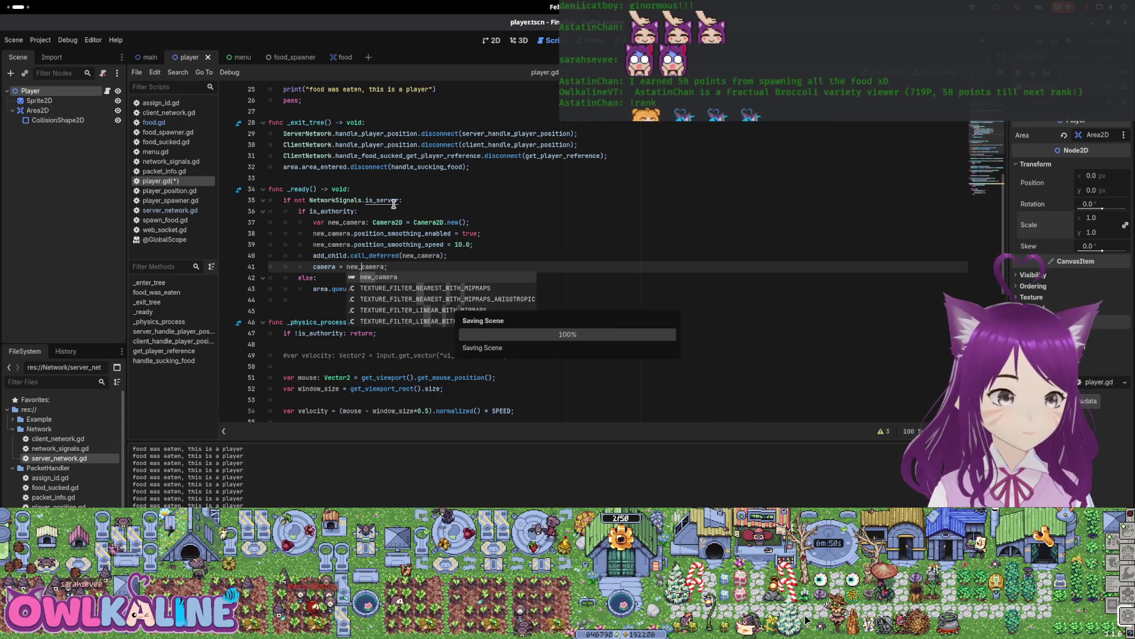
{"action": "left_click", "coordinate": [411, 193]}
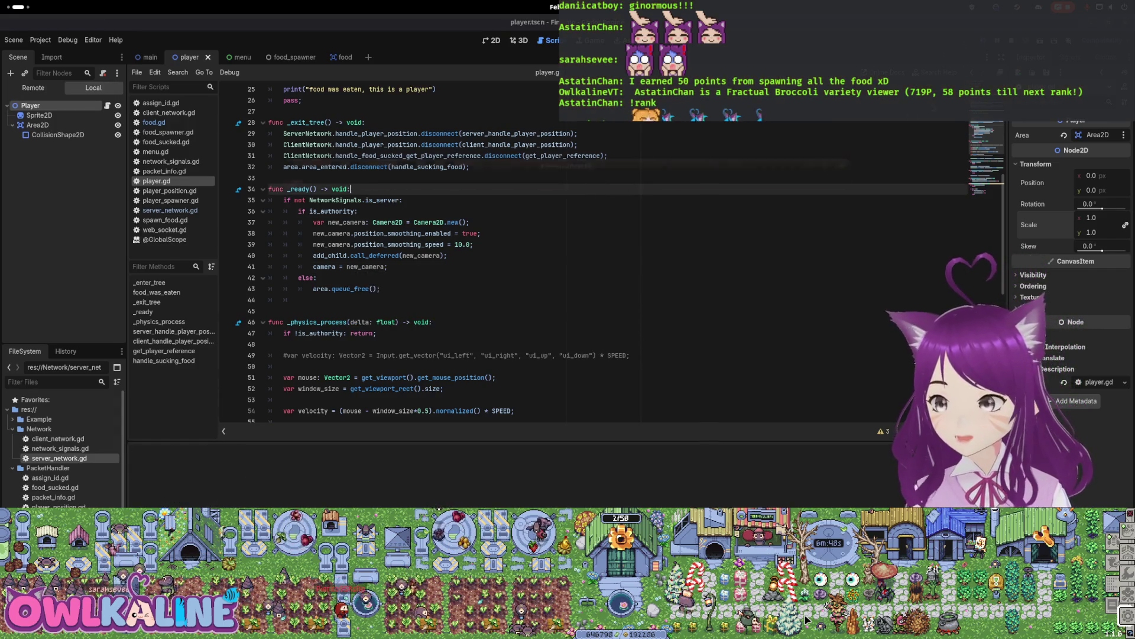
{"action": "key", "text": "F5"}
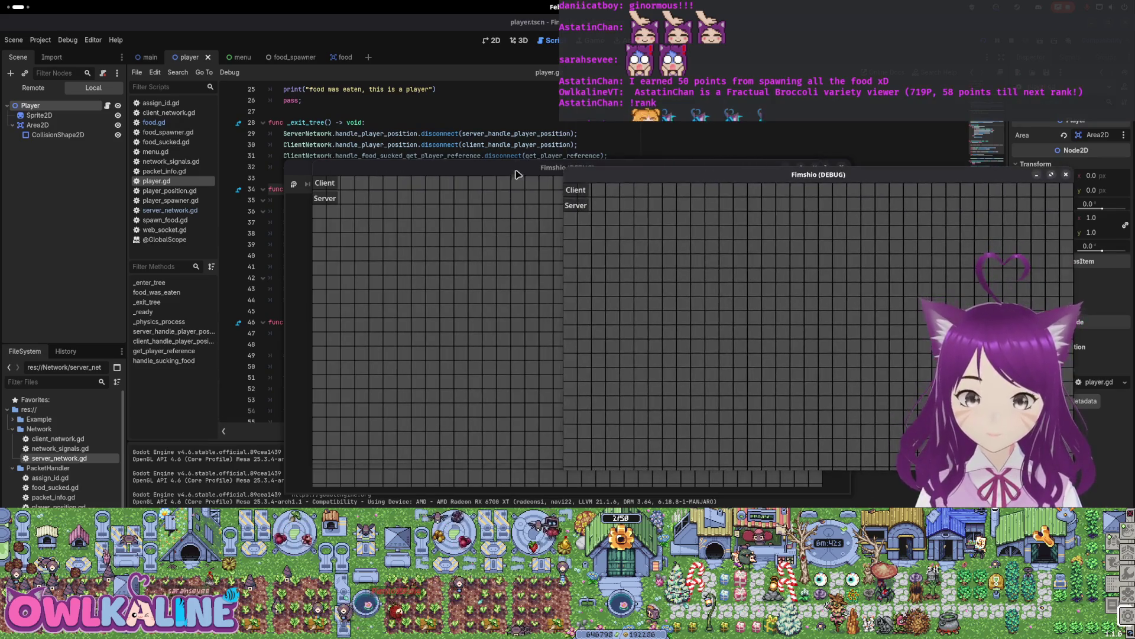
{"action": "left_click", "coordinate": [575, 207]}
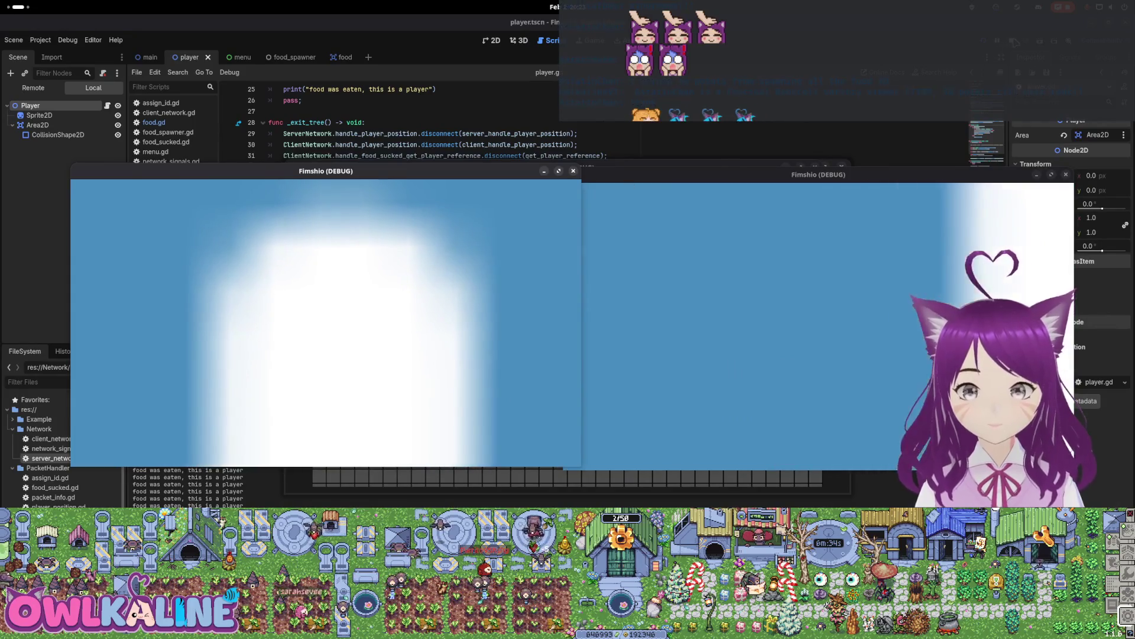
{"action": "key", "text": "F8"}
{"action": "left_click", "coordinate": [373, 211]}
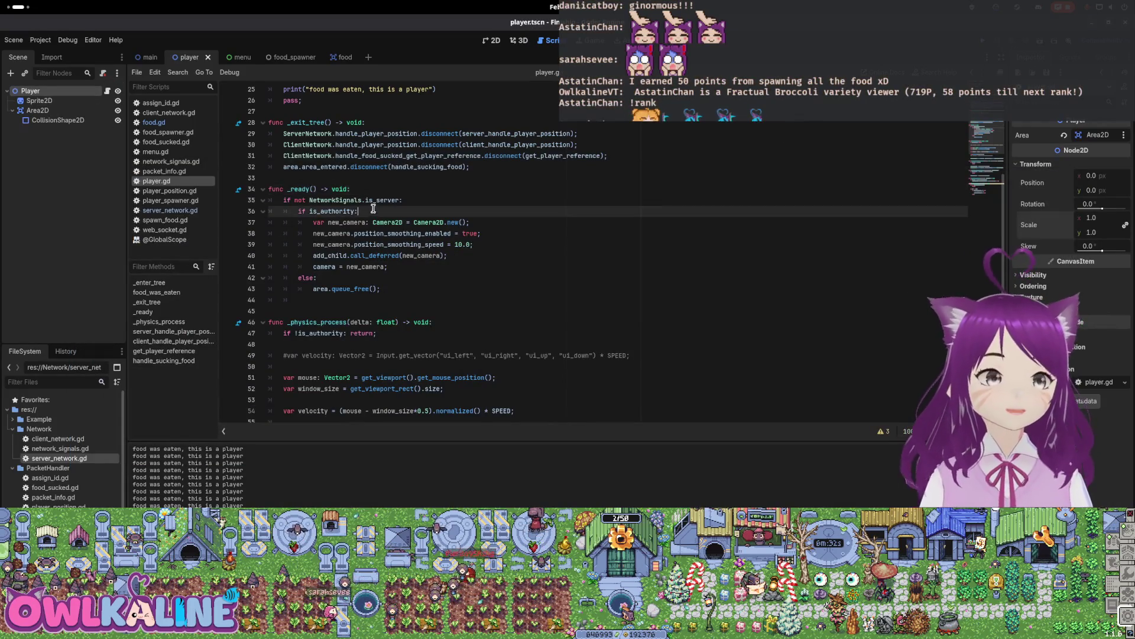
Replace the print statement in food_was_eaten with the start of a 'camera.' line.
{"action": "scroll", "coordinate": [367, 237], "scroll_direction": "up", "scroll_amount": 4}
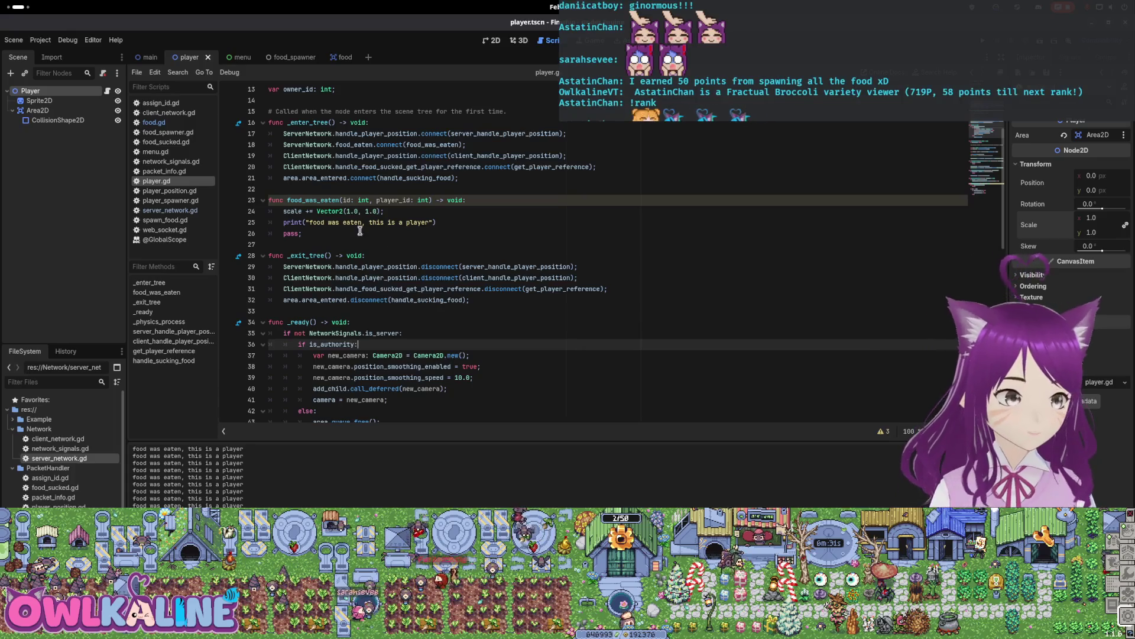
{"action": "left_click_drag", "start_coordinate": [472, 222], "coordinate": [291, 220]}
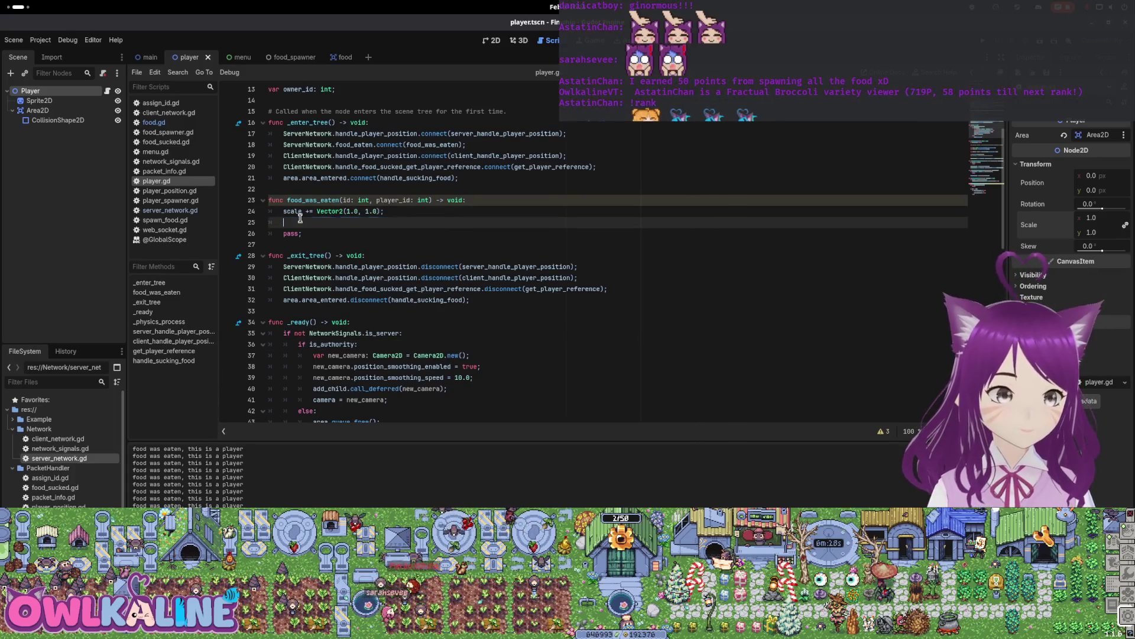
{"action": "type", "text": "camera."}
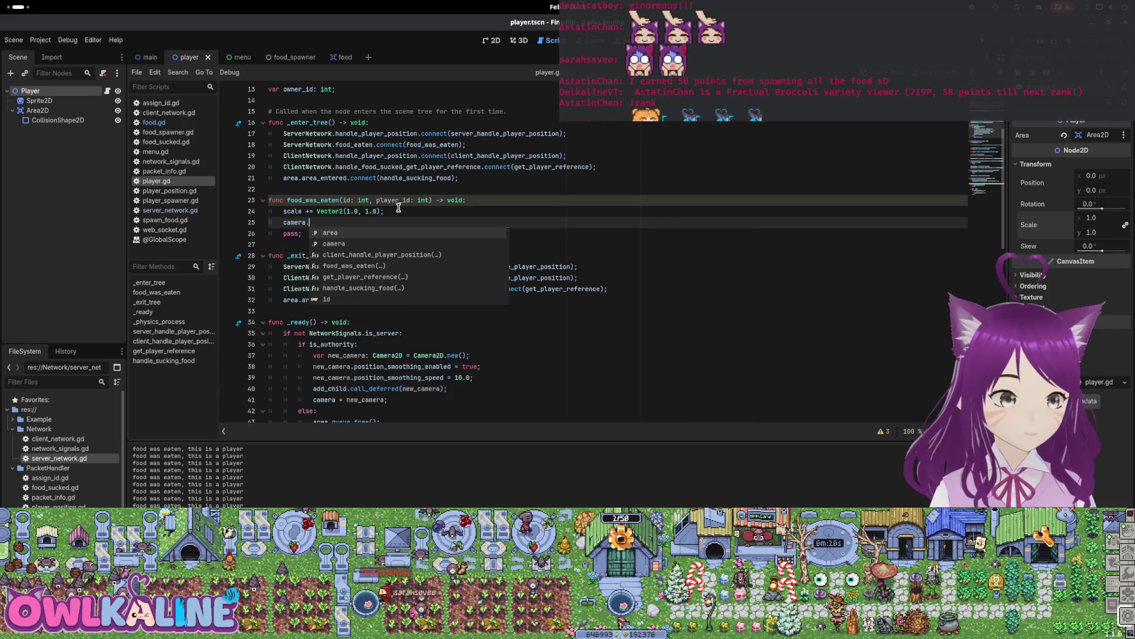
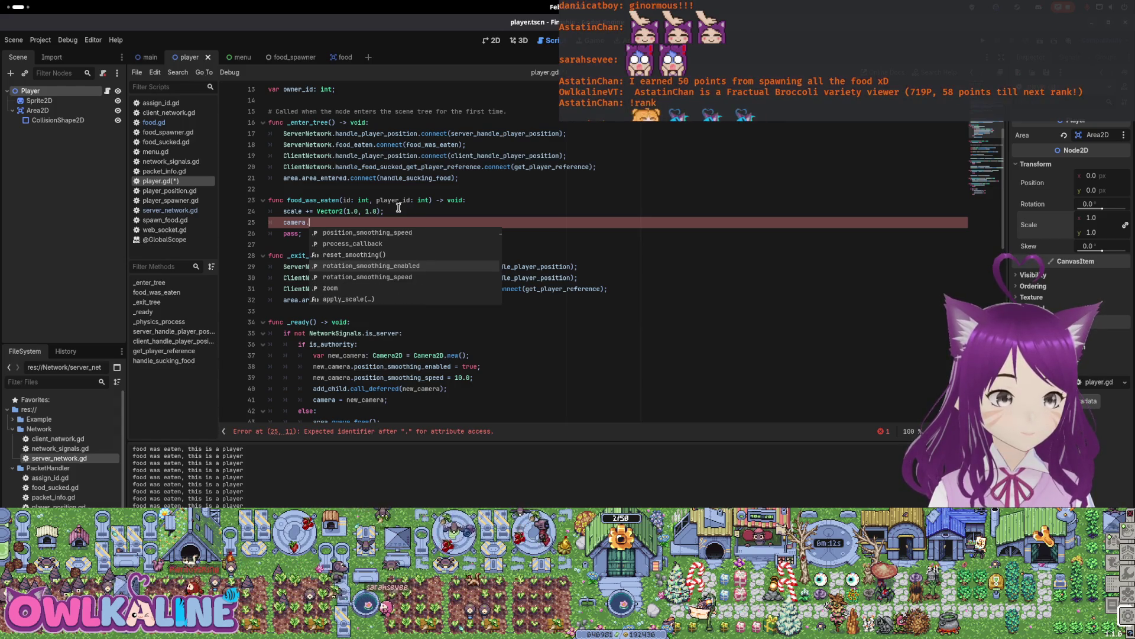
In food_was_eaten, write camera.zoom -= Vector2(0.1, 0.1) on line 25.
{"action": "key", "text": "Return"}
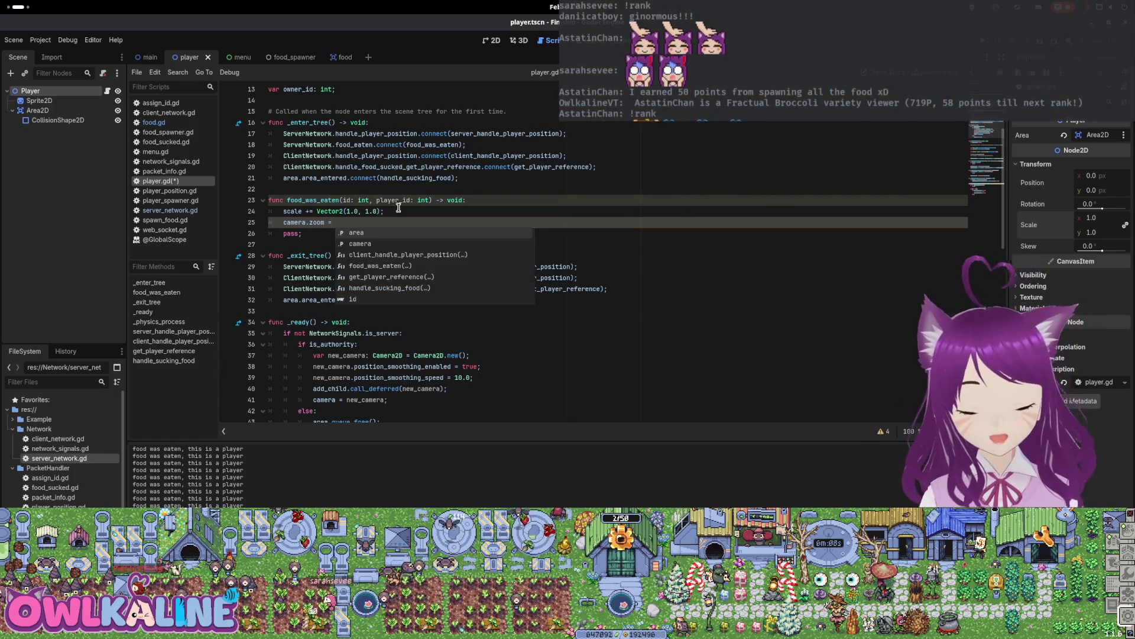
{"action": "key", "text": "BackSpace"}
{"action": "type", "text": "+"}
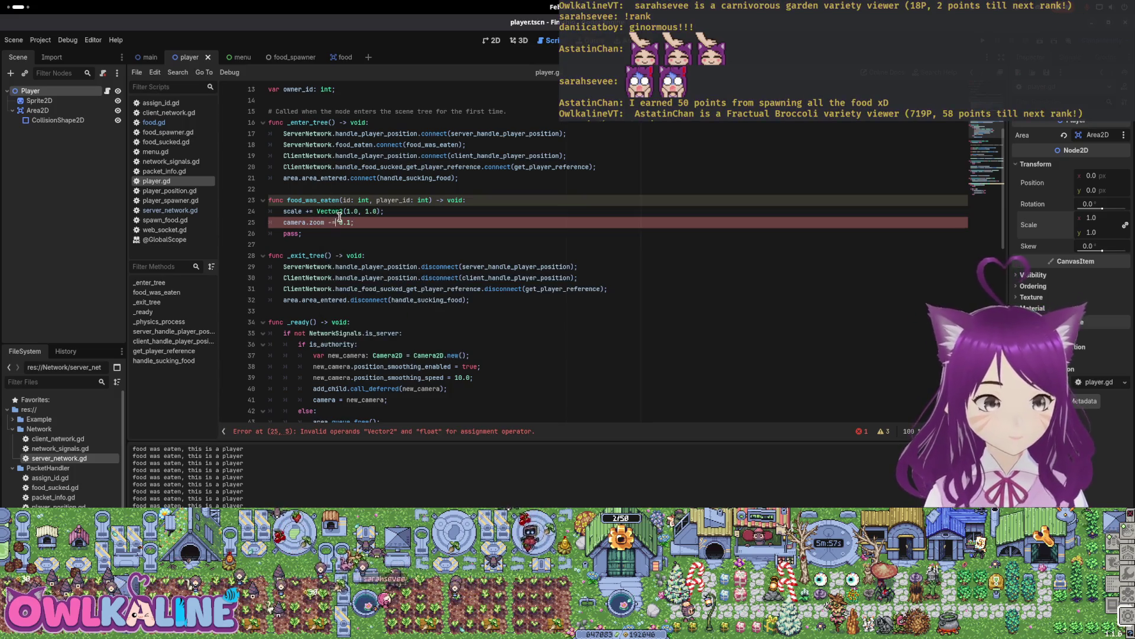
{"action": "type", "text": "ctor2("}
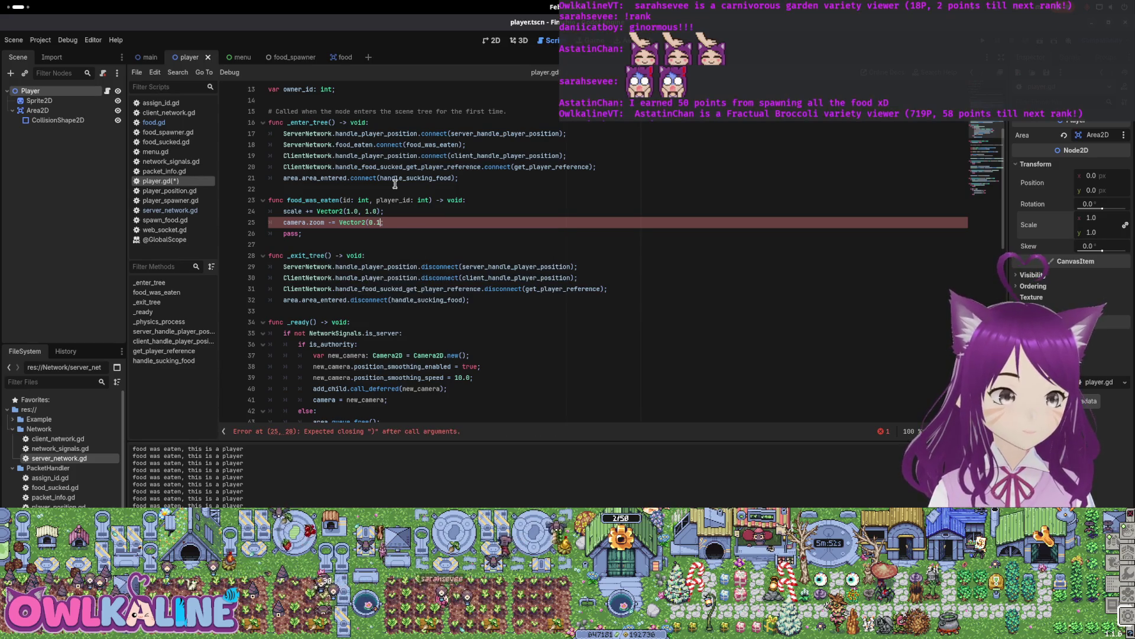
{"action": "type", "text": ";"}
Save player.gd and run the project with F5.
{"action": "key", "text": "ctrl+s"}
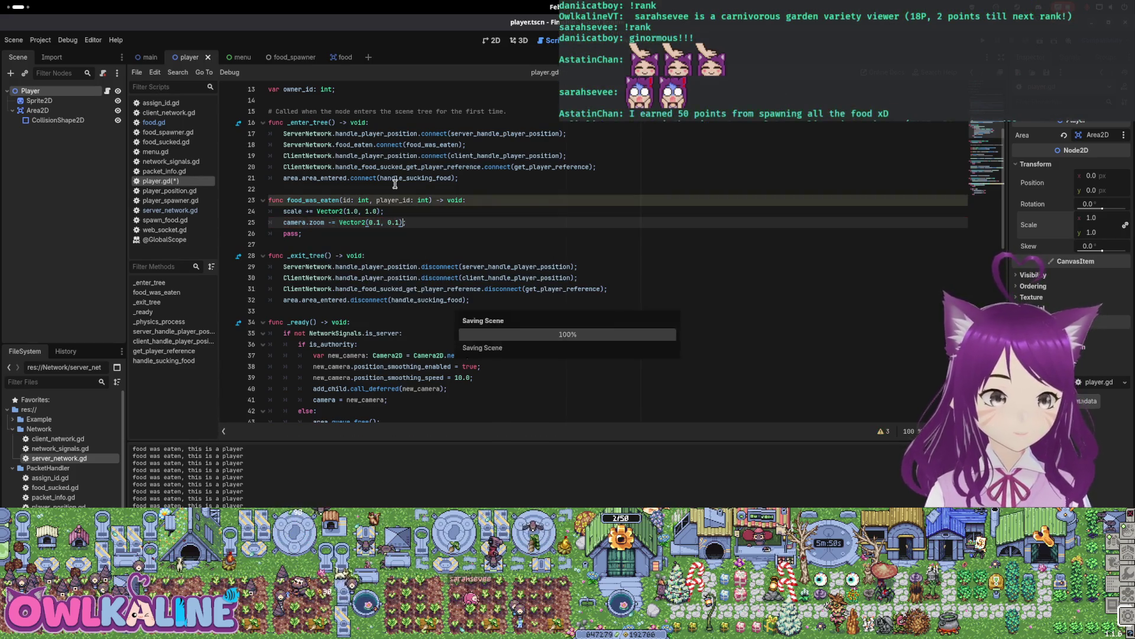
{"action": "left_click", "coordinate": [537, 210]}
{"action": "left_click", "coordinate": [418, 222]}
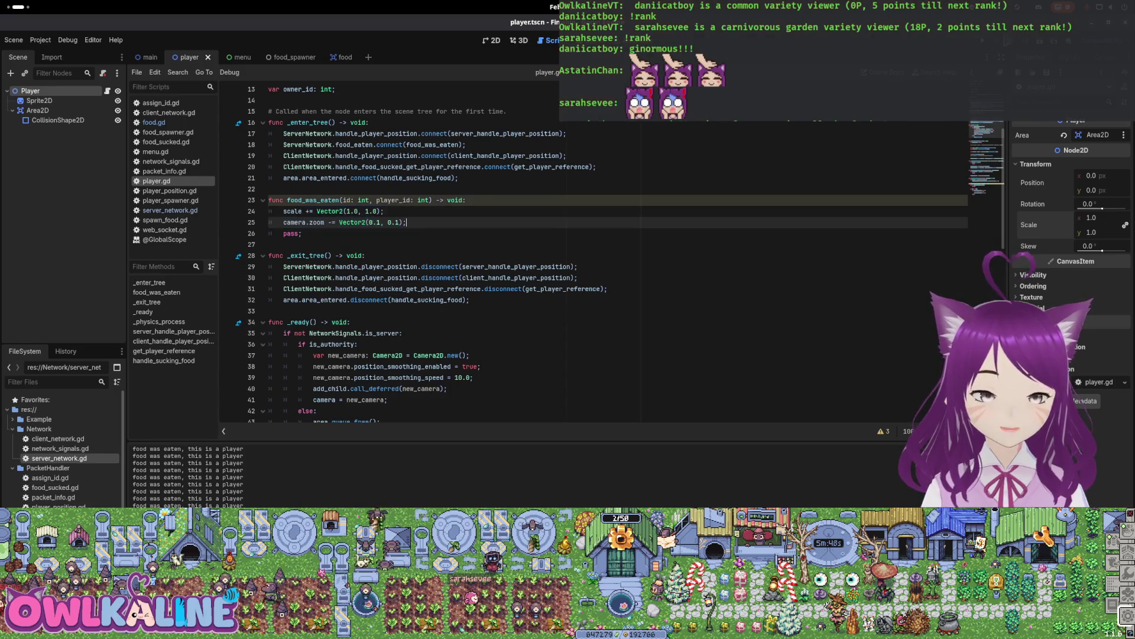
{"action": "key", "text": "F5"}
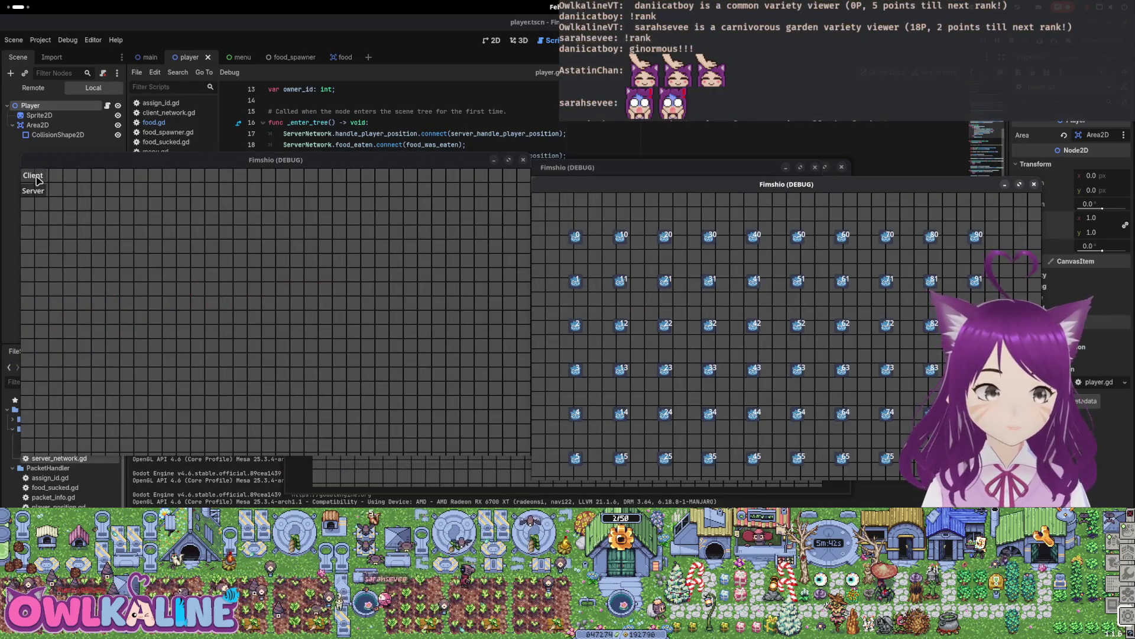
Join the running game as a Client, then stop the project with F8.
{"action": "left_click", "coordinate": [37, 178]}
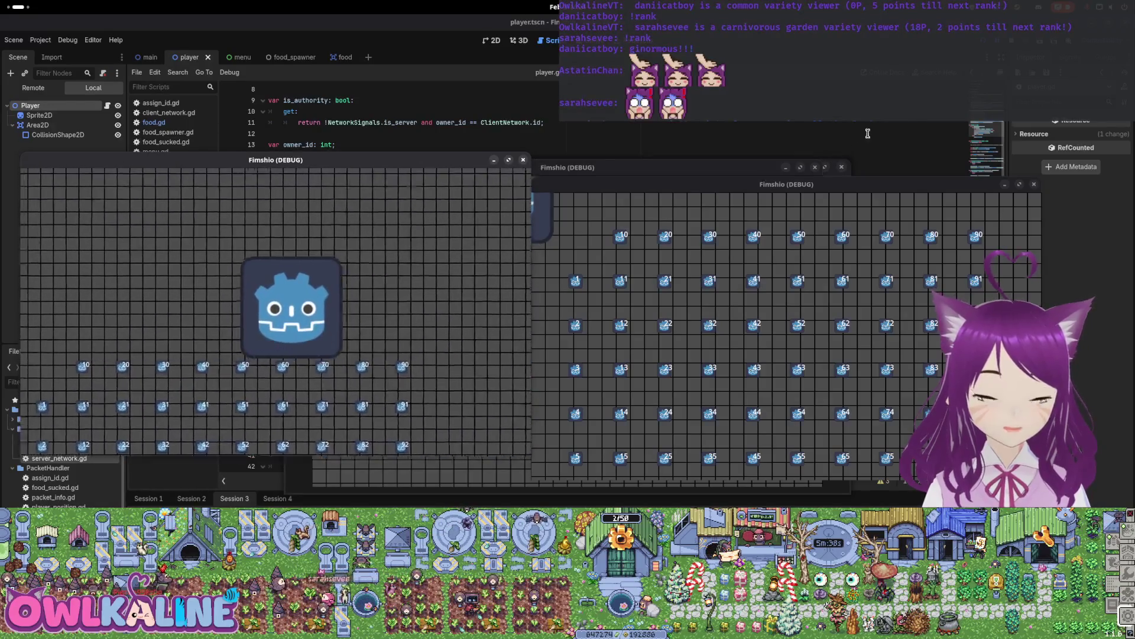
{"action": "key", "text": "F8"}
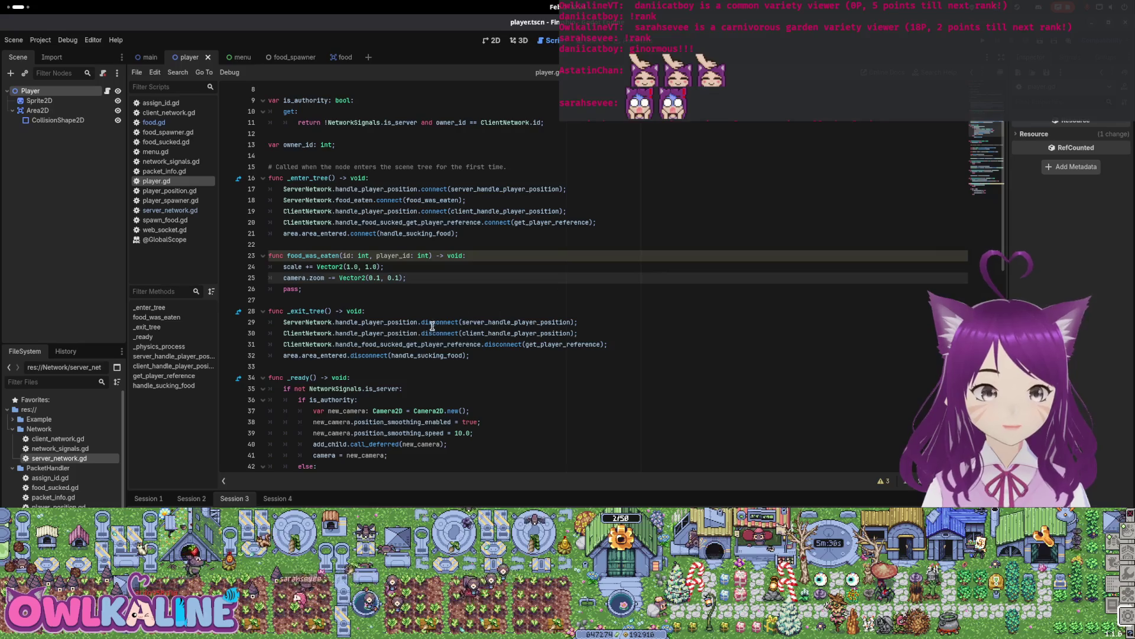
Indent the camera.zoom line under a new 'if camera:' check after the scale line, then rerun the game.
{"action": "left_click", "coordinate": [507, 250]}
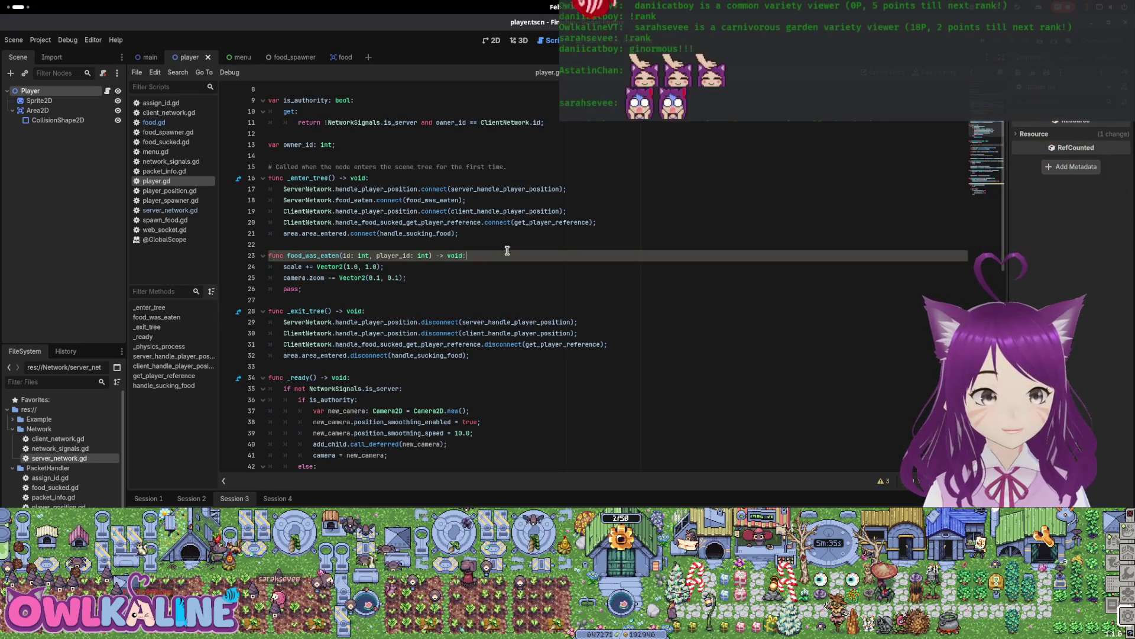
{"action": "left_click", "coordinate": [431, 263]}
{"action": "key", "text": "Up"}
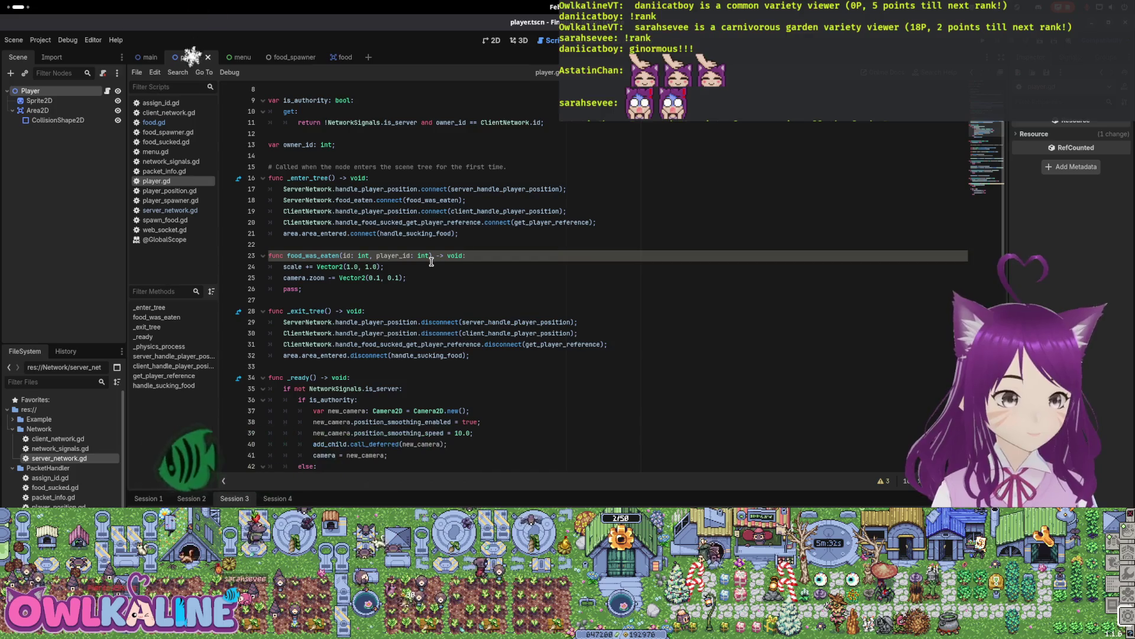
{"action": "key", "text": "shift+Down"}
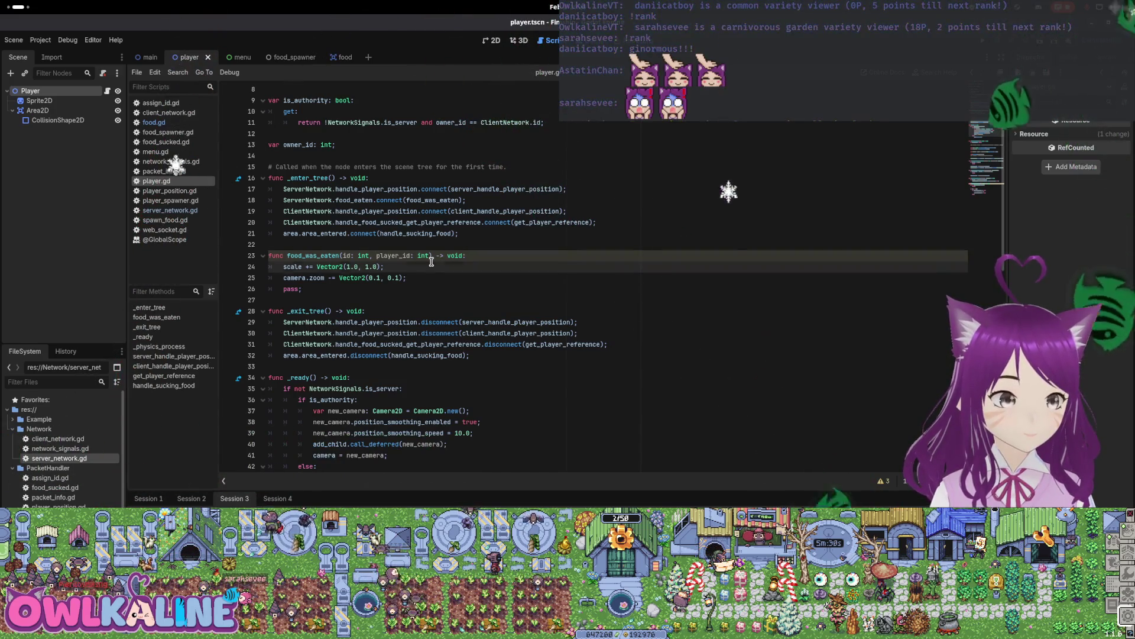
{"action": "key", "text": "Right"}
{"action": "key", "text": "Return"}
{"action": "key", "text": "Return"}
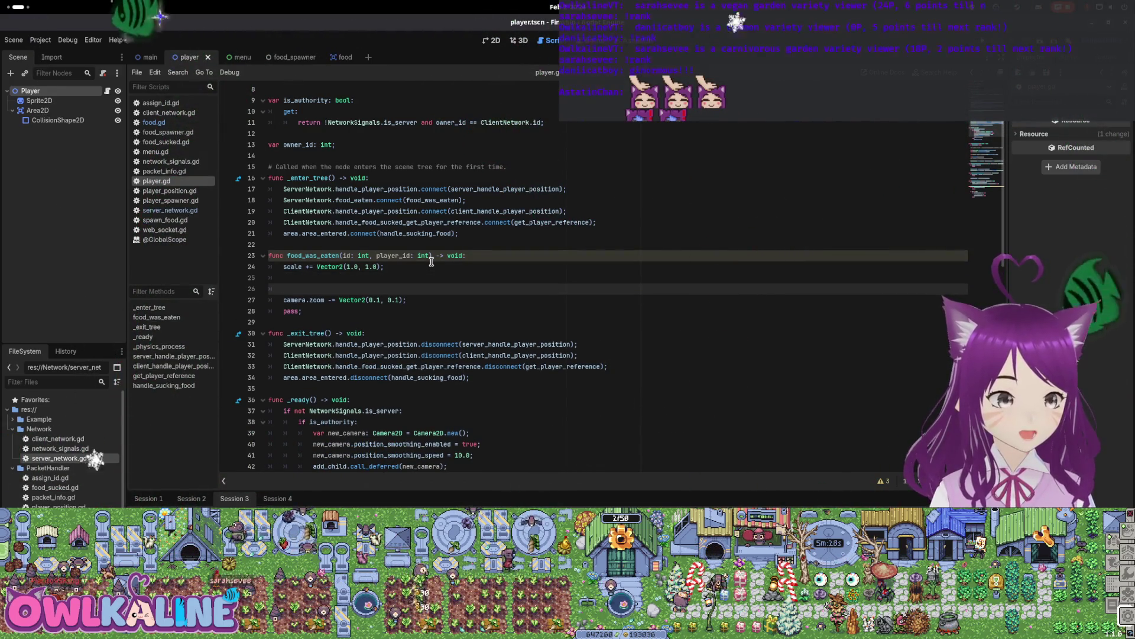
{"action": "type", "text": "if camera:"}
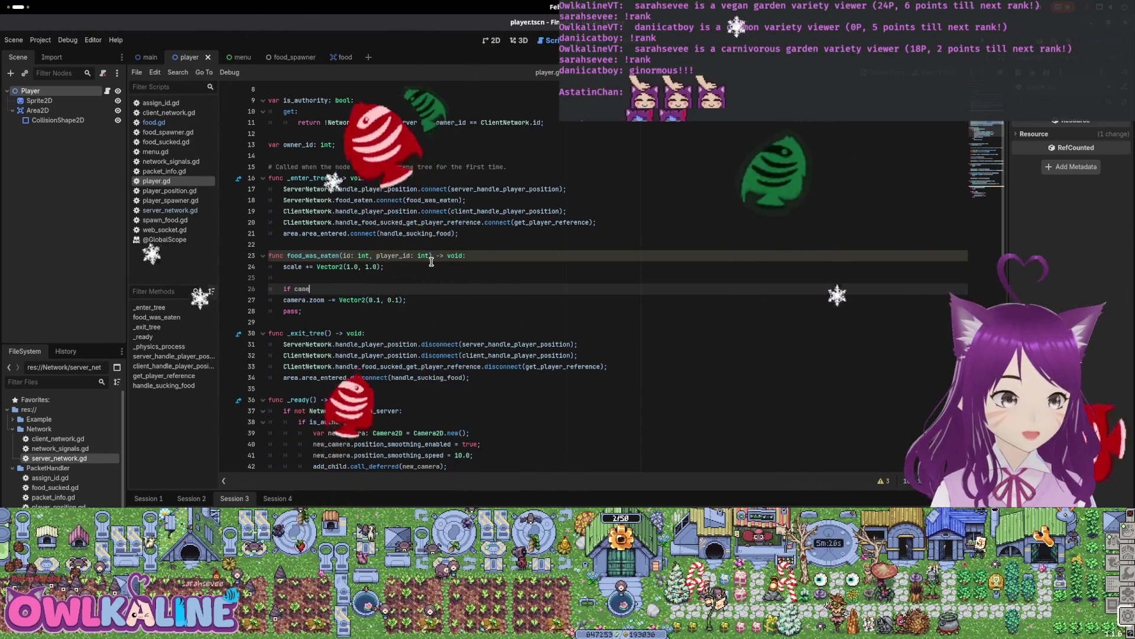
{"action": "key", "text": "Down"}
{"action": "key", "text": "Home"}
{"action": "key", "text": "Tab"}
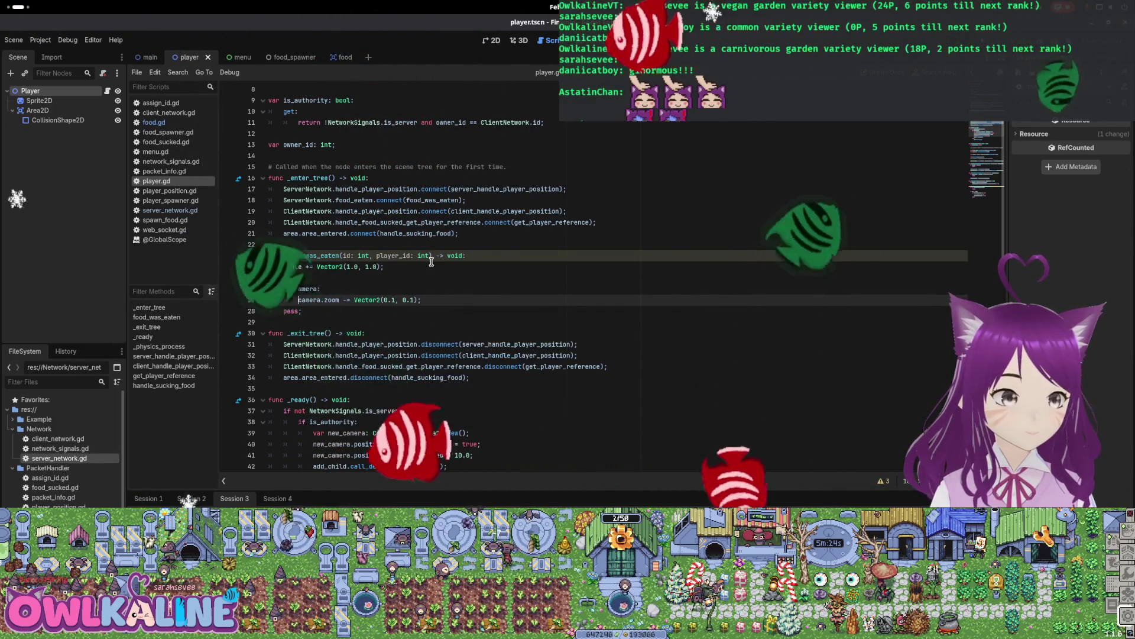
{"action": "key", "text": "F5"}
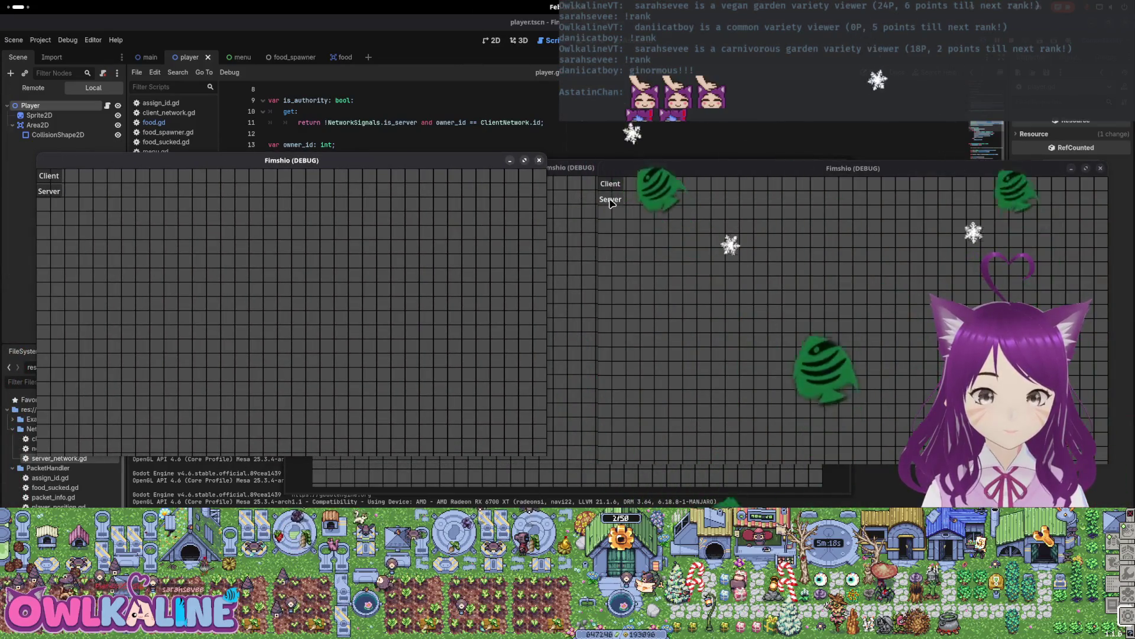
Join as a Client to watch the zoom change when eating food, then stop the game.
{"action": "left_click", "coordinate": [49, 175]}
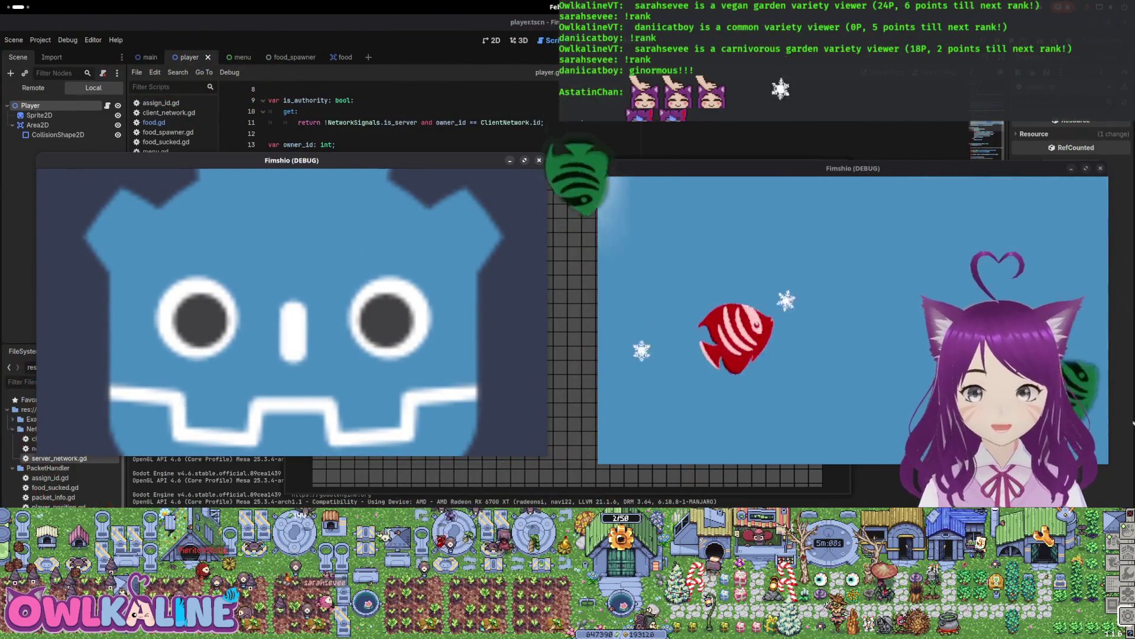
{"action": "key", "text": "F8"}
{"action": "scroll", "coordinate": [514, 249], "scroll_direction": "down", "scroll_amount": 7}
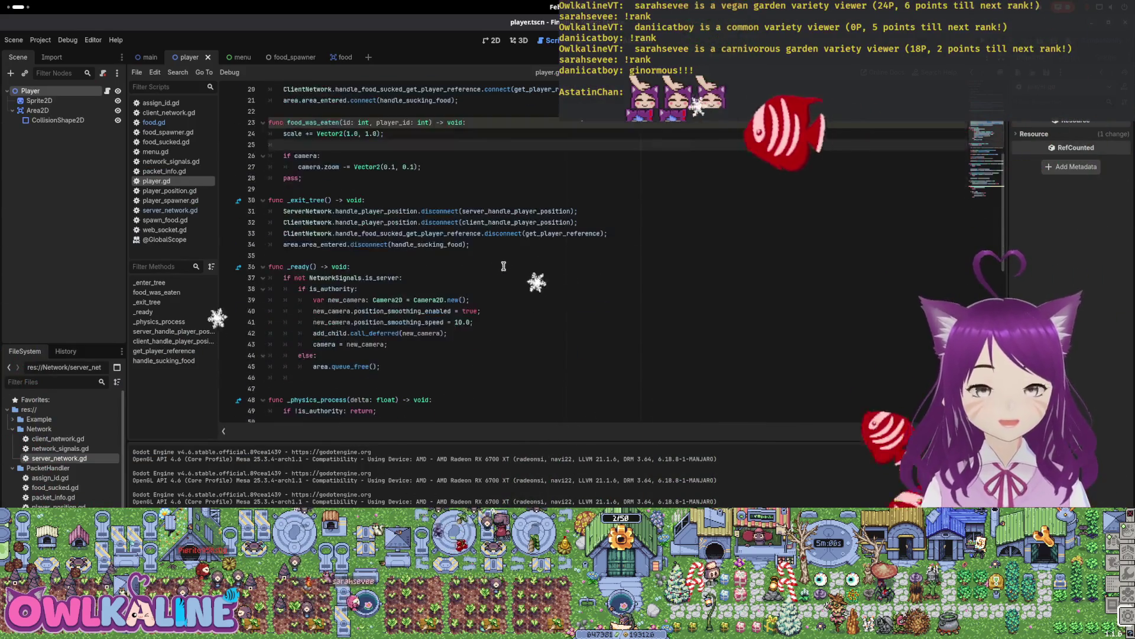
Relaunch the game, arrange both windows, start one as Server and the other as Client, then stop.
{"action": "scroll", "coordinate": [514, 249], "scroll_direction": "down", "scroll_amount": 4}
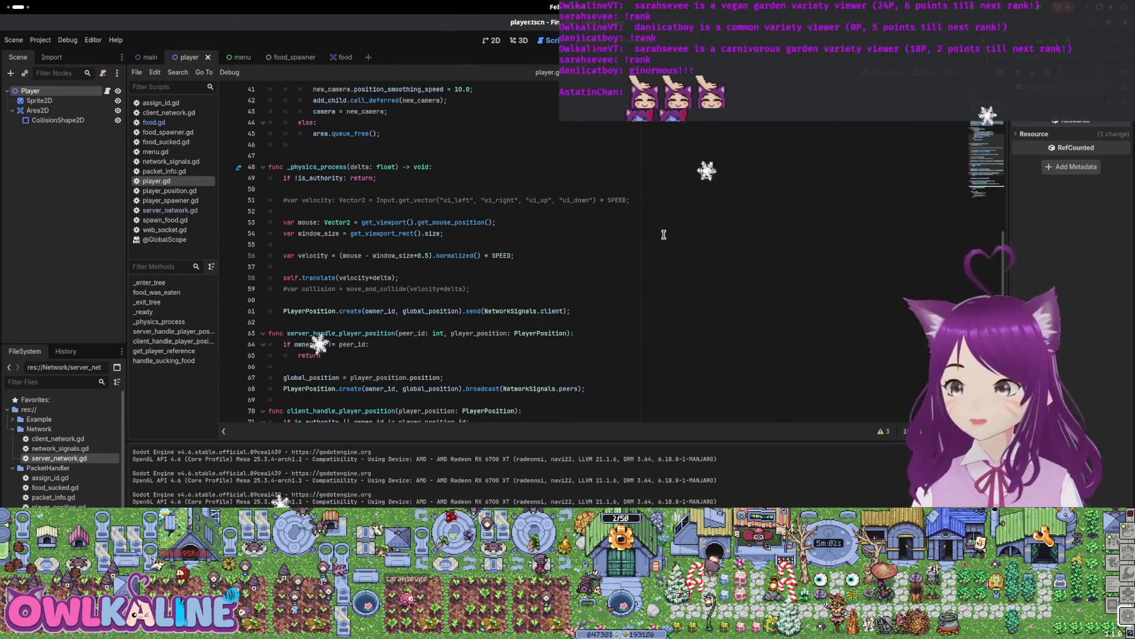
{"action": "key", "text": "F5"}
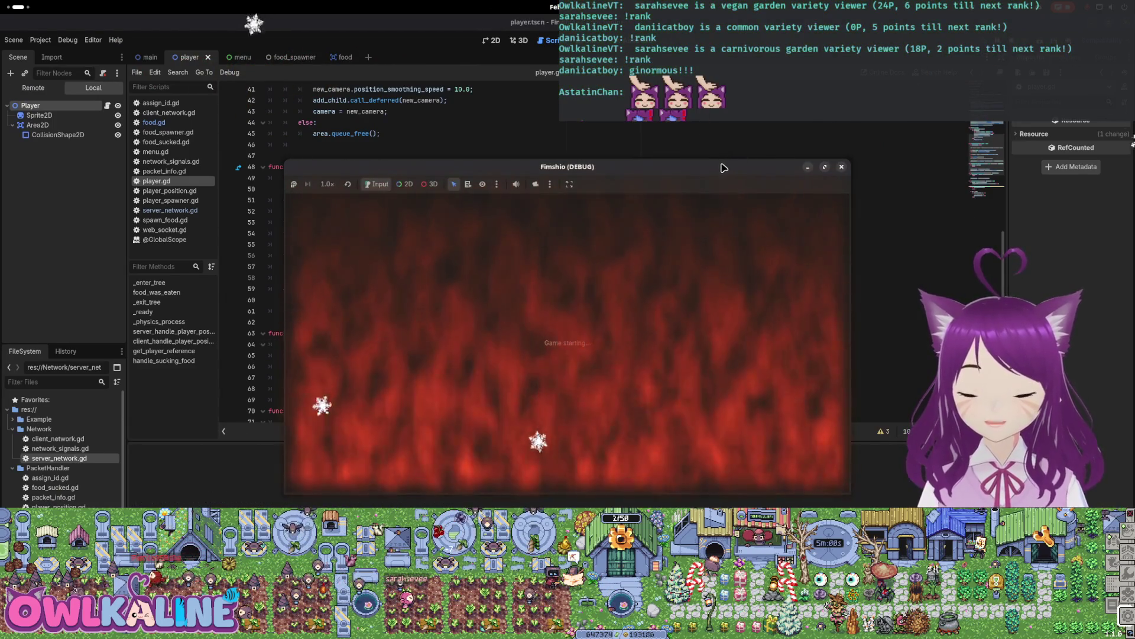
{"action": "mouse_move", "coordinate": [473, 167]}
{"action": "left_mouse_down"}
{"action": "mouse_move", "coordinate": [253, 83]}
{"action": "mouse_move", "coordinate": [215, 144]}
{"action": "mouse_move", "coordinate": [185, 136]}
{"action": "left_mouse_up"}
{"action": "left_click", "coordinate": [569, 145]}
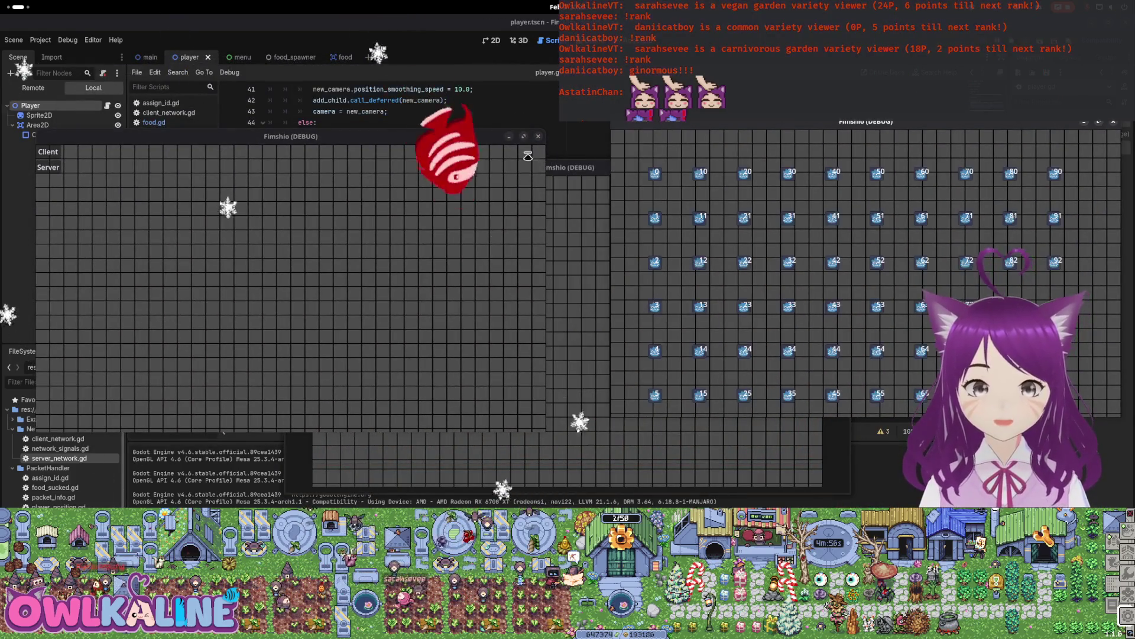
{"action": "left_click_drag", "start_coordinate": [425, 136], "coordinate": [459, 144]}
{"action": "left_click", "coordinate": [99, 163]}
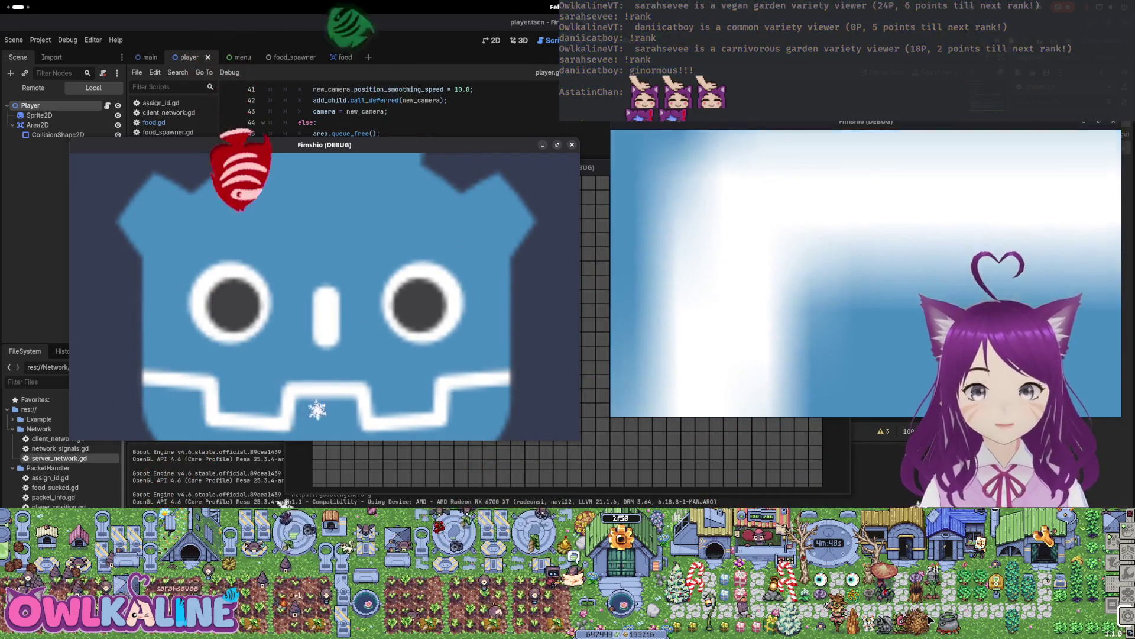
{"action": "key", "text": "F8"}
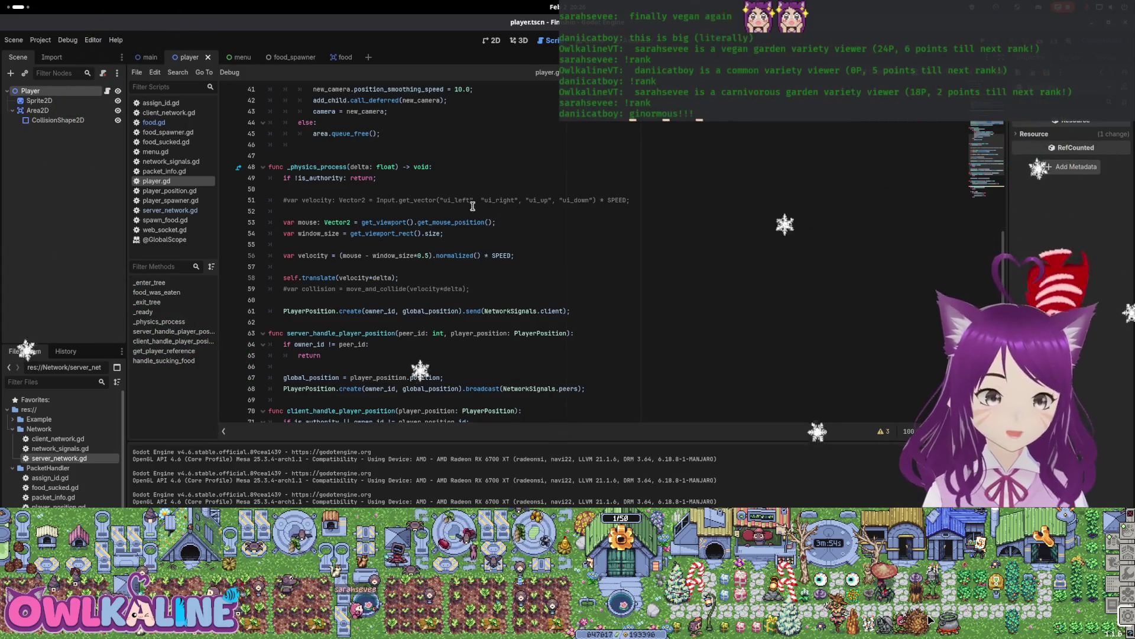
Delete the commented-out collision line from player.gd.
{"action": "left_click_drag", "start_coordinate": [476, 289], "coordinate": [473, 275]}
{"action": "key", "text": "BackSpace"}
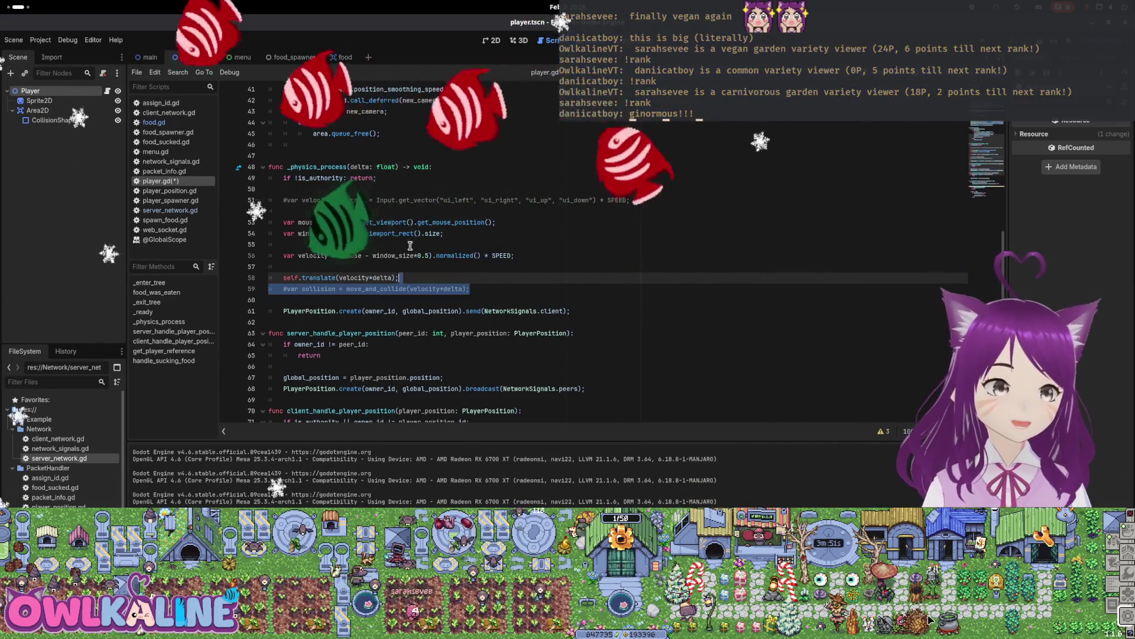
{"action": "key", "text": "ctrl+z"}
{"action": "key", "text": "BackSpace"}
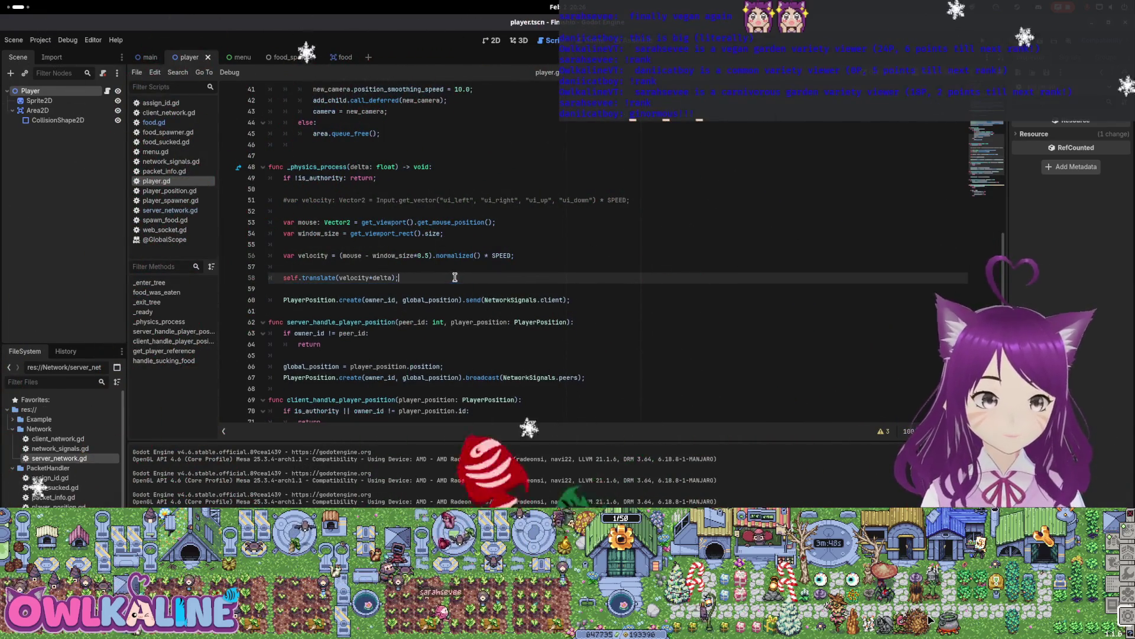
Scroll through player.gd to review the code, then open the Activities overview.
{"action": "scroll", "coordinate": [465, 364], "scroll_direction": "down", "scroll_amount": 2}
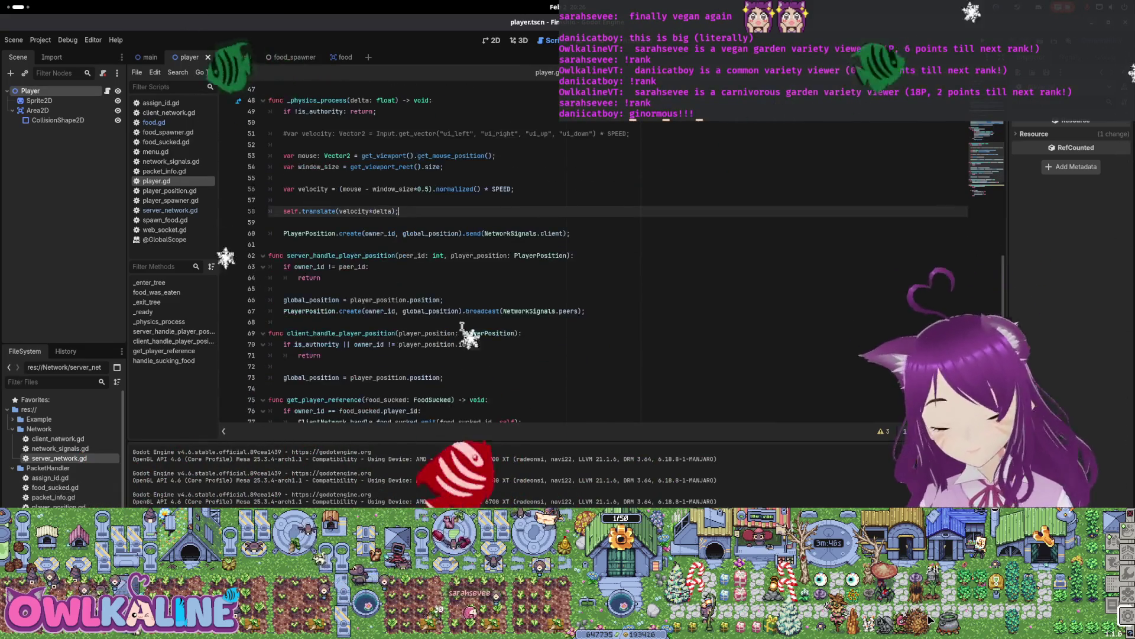
{"action": "scroll", "coordinate": [465, 364], "scroll_direction": "down", "scroll_amount": 4}
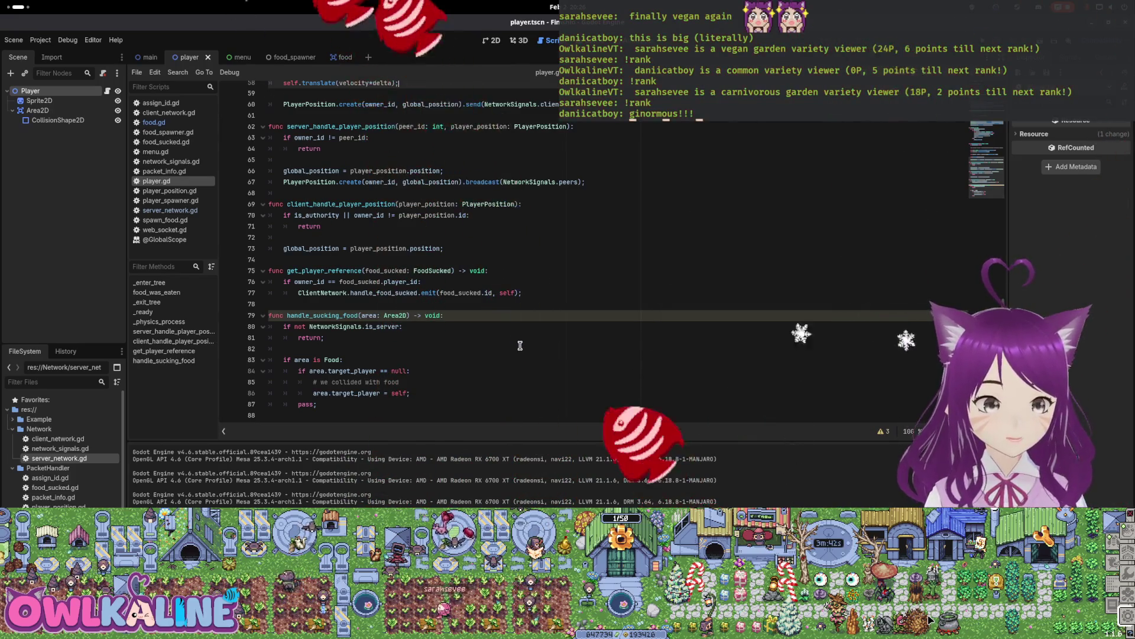
{"action": "scroll", "coordinate": [519, 337], "scroll_direction": "up", "scroll_amount": 5}
{"action": "scroll", "coordinate": [519, 345], "scroll_direction": "up", "scroll_amount": 15}
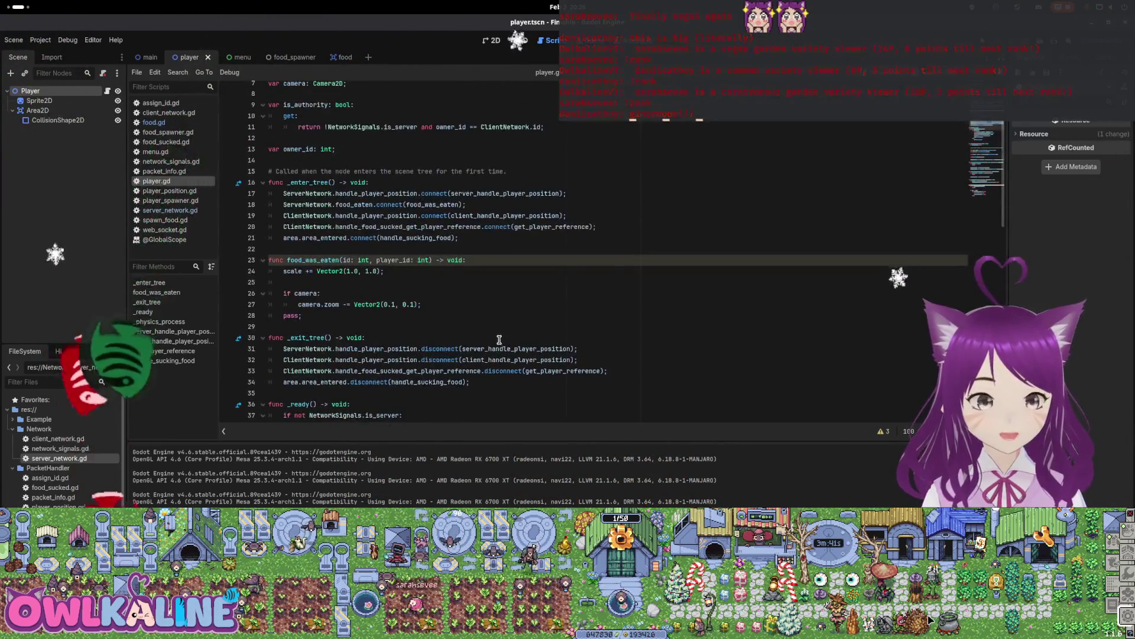
{"action": "scroll", "coordinate": [469, 341], "scroll_direction": "down", "scroll_amount": 4}
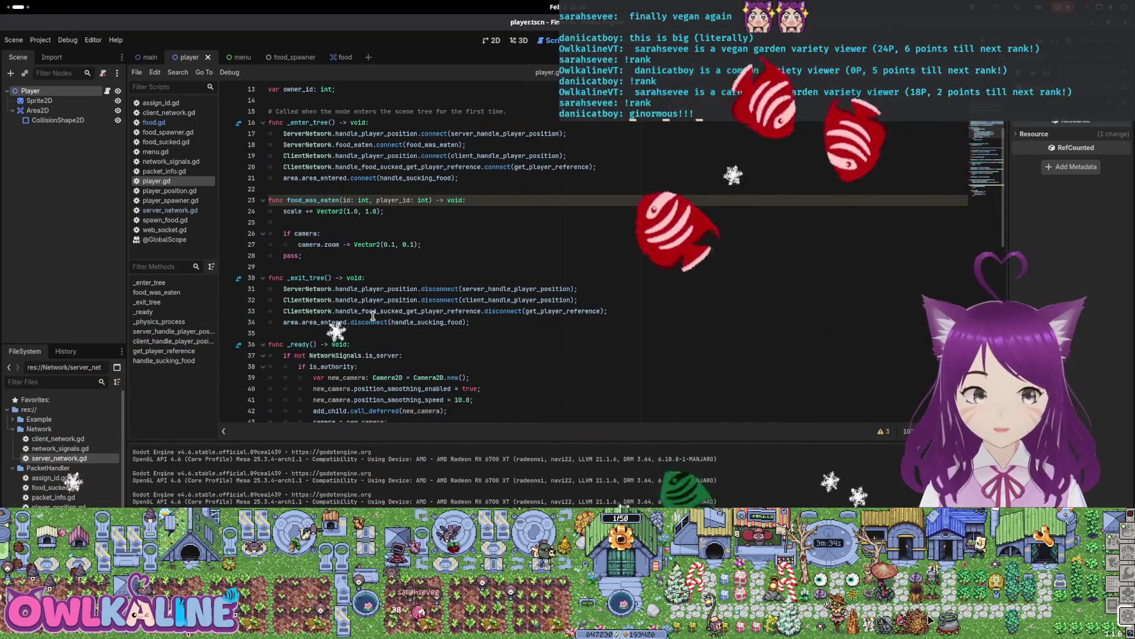
{"action": "mouse_move", "coordinate": [373, 315]}
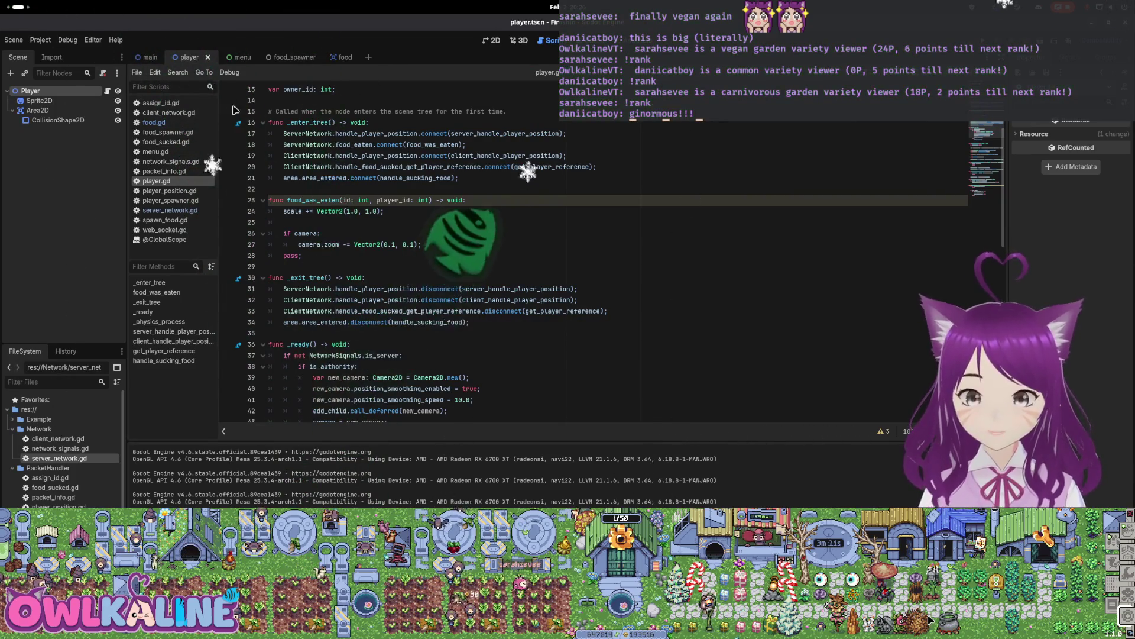
{"action": "key", "text": "super"}
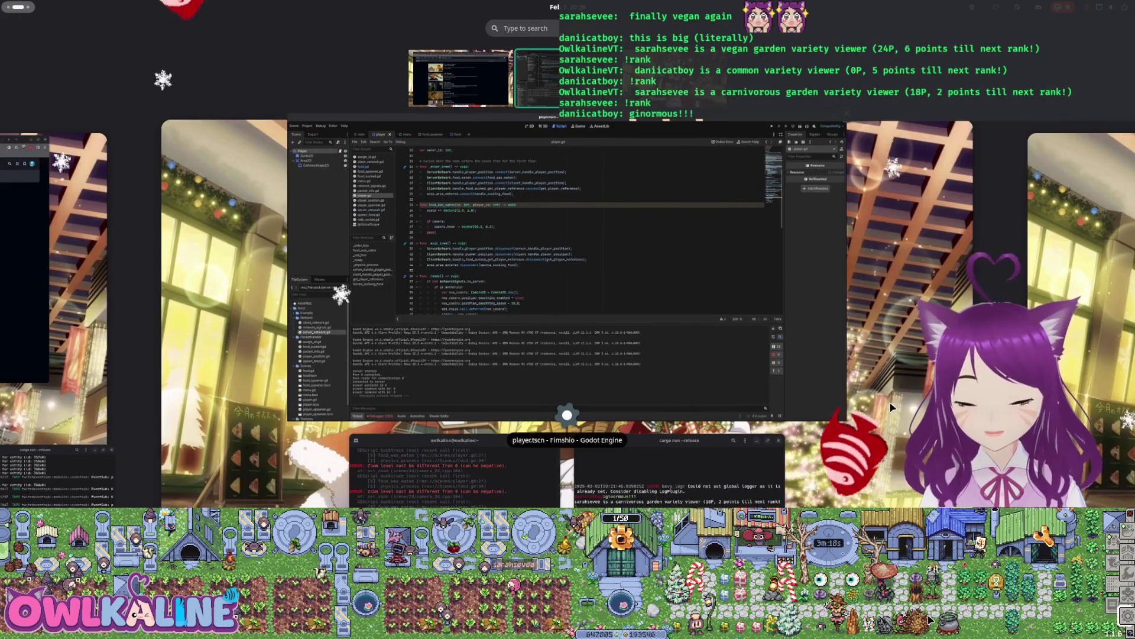
Toggle the Activities overview and workspaces, then return to the full-screen Godot editor.
{"action": "key", "text": "super"}
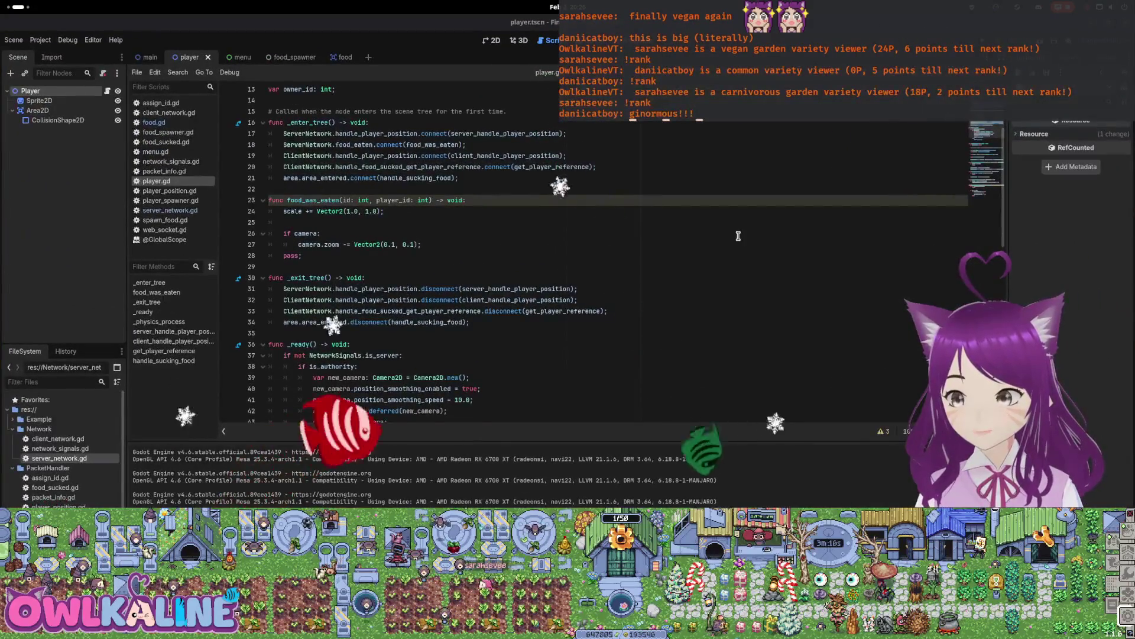
{"action": "left_click", "coordinate": [16, 7]}
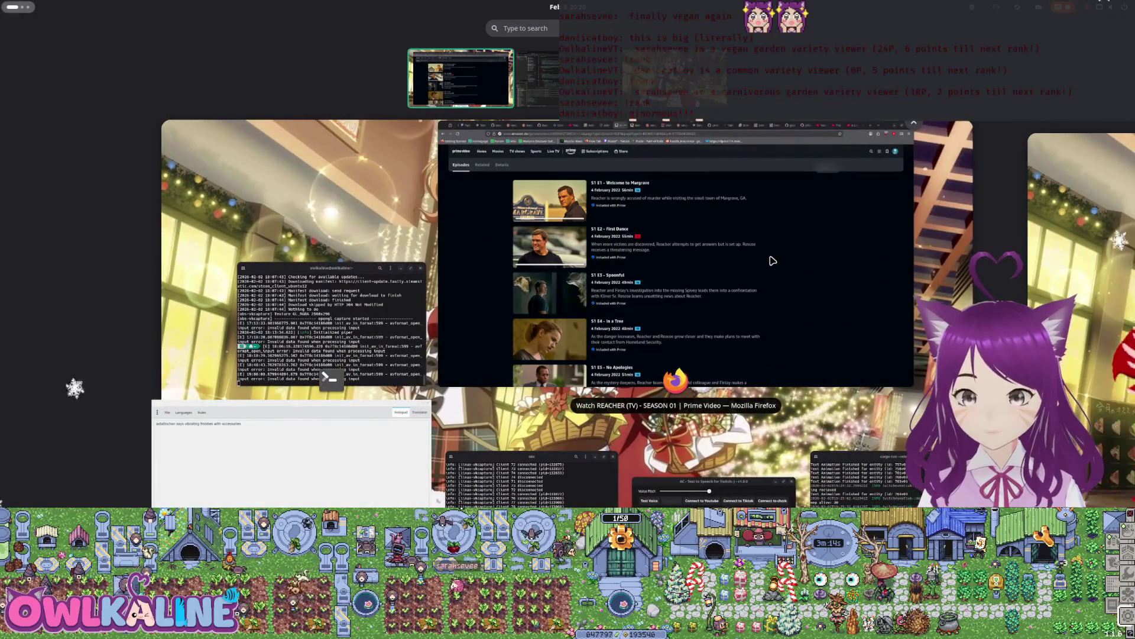
{"action": "scroll", "coordinate": [773, 260], "scroll_direction": "down", "scroll_amount": 1}
{"action": "key", "text": "super"}
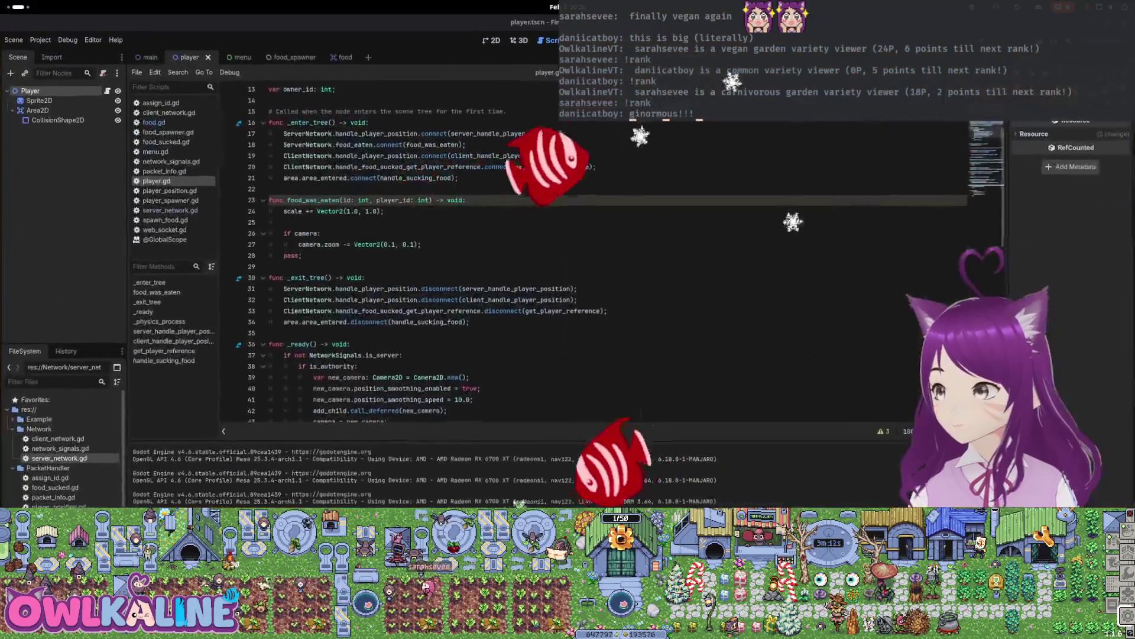
{"action": "key", "text": "super"}
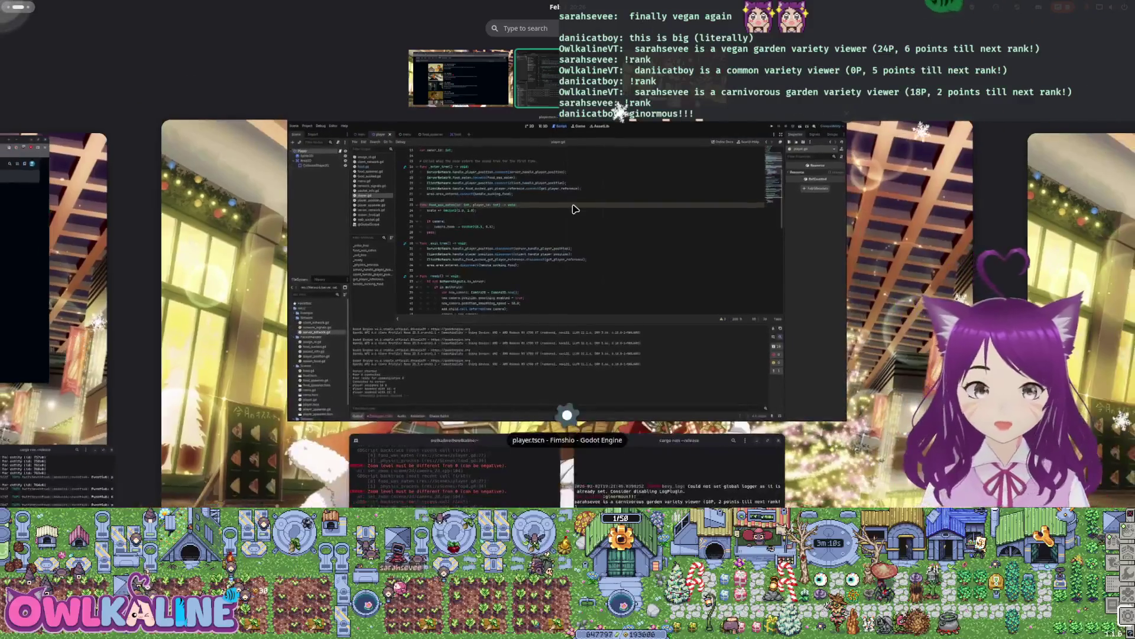
{"action": "scroll", "coordinate": [576, 209], "scroll_direction": "up", "scroll_amount": 1}
{"action": "scroll", "coordinate": [646, 229], "scroll_direction": "down", "scroll_amount": 1}
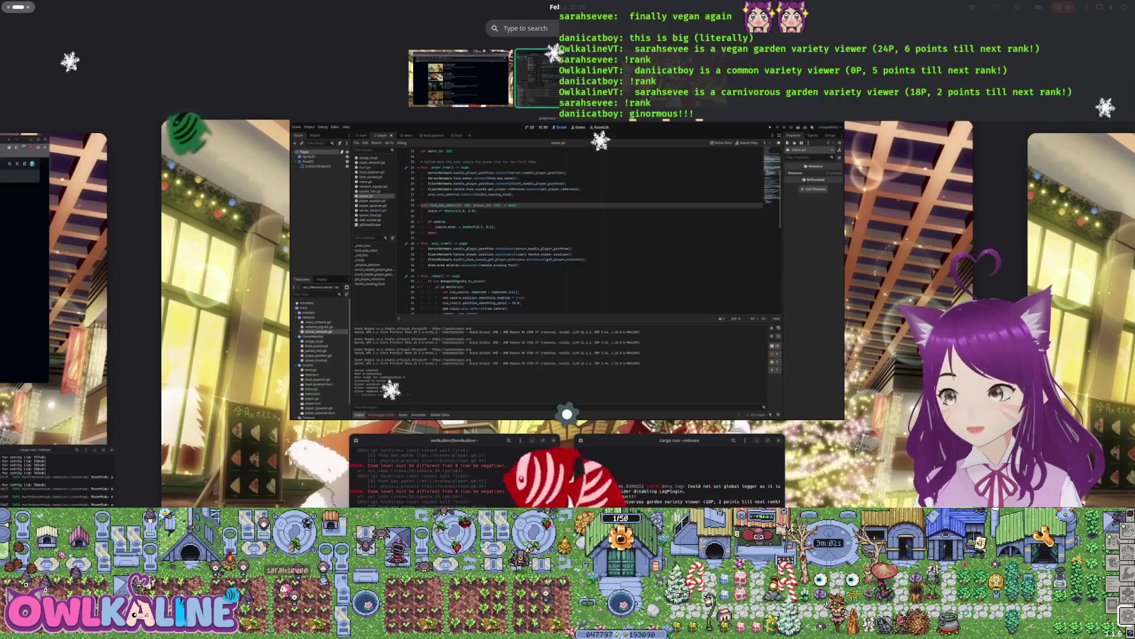
{"action": "key", "text": "Escape"}
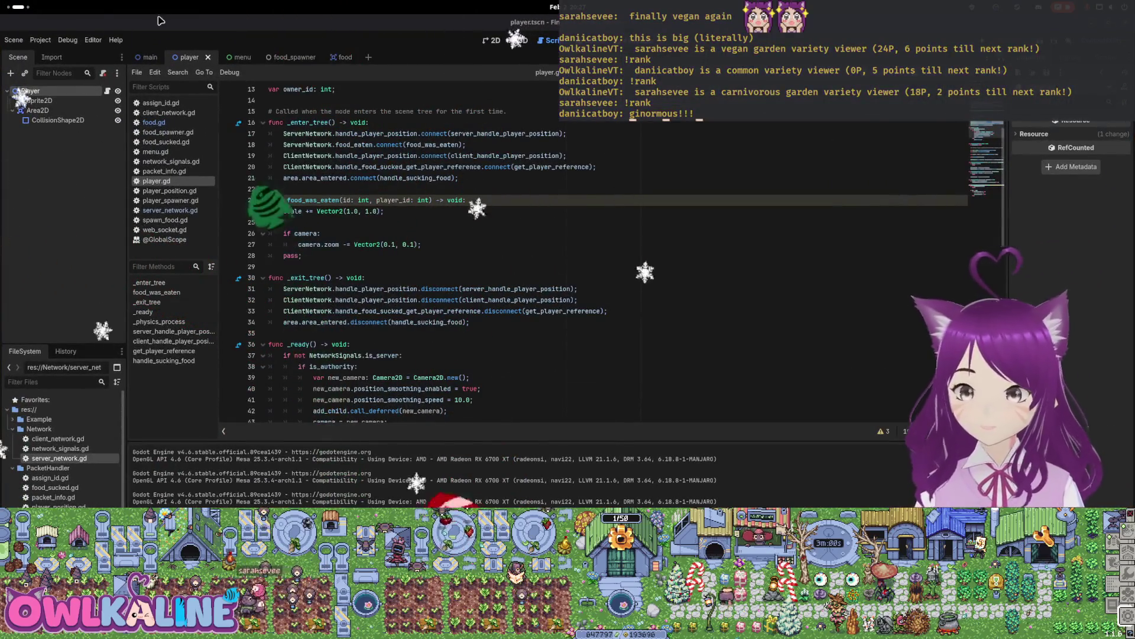
{"action": "key", "text": "super"}
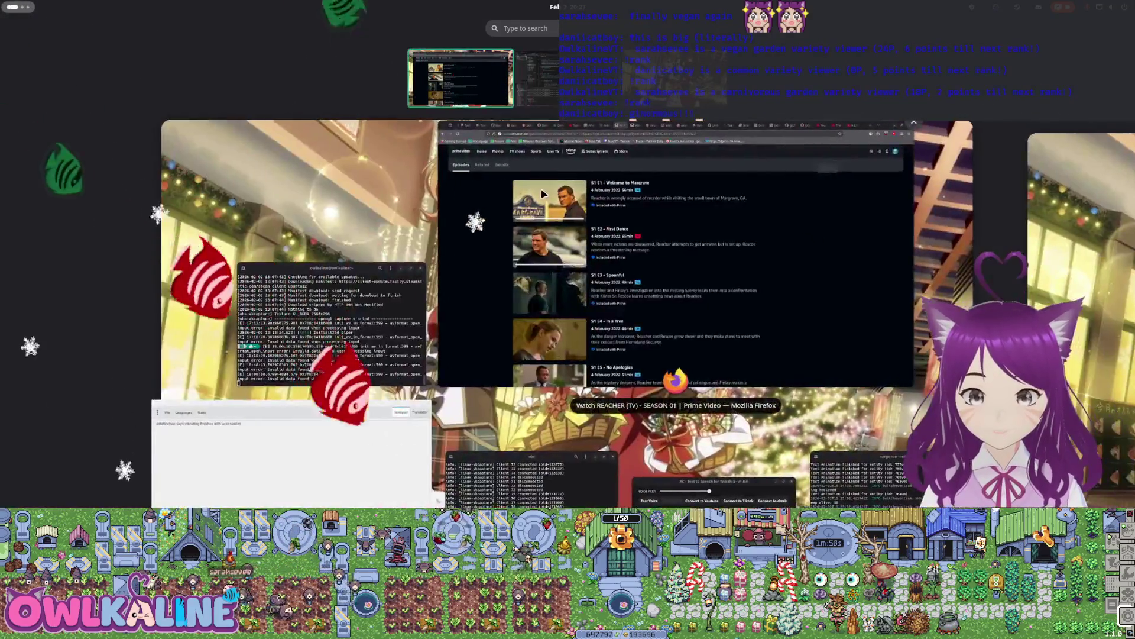
{"action": "scroll", "coordinate": [724, 234], "scroll_direction": "down", "scroll_amount": 1}
{"action": "left_click", "coordinate": [566, 415]}
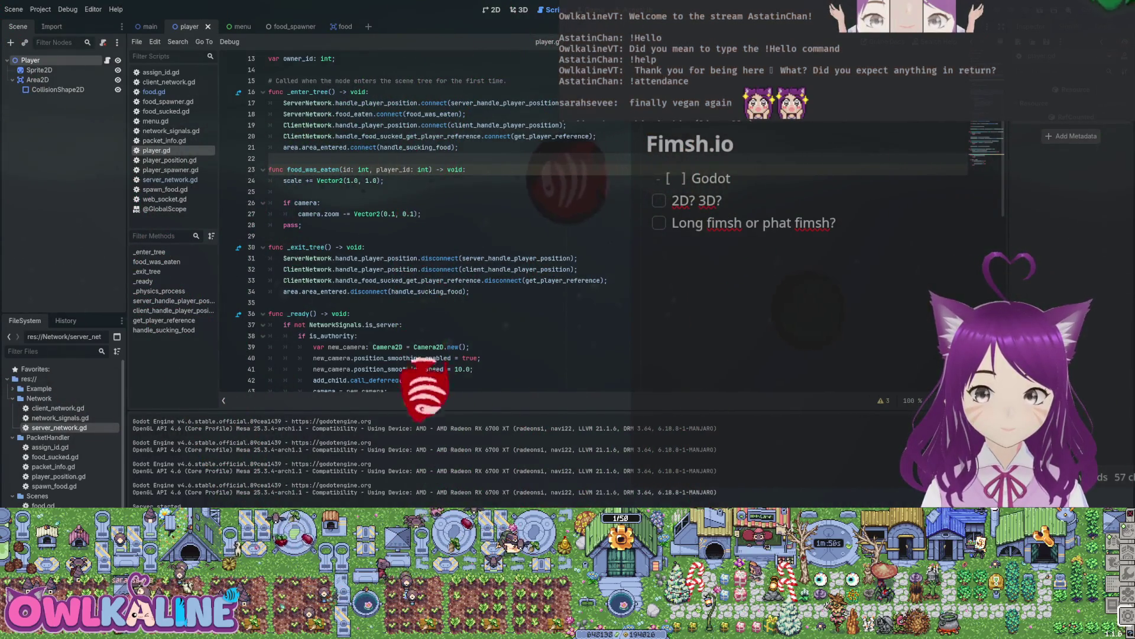
Place the caret in food_was_eaten and collapse the Network folder in the FileSystem dock.
{"action": "left_click", "coordinate": [379, 170]}
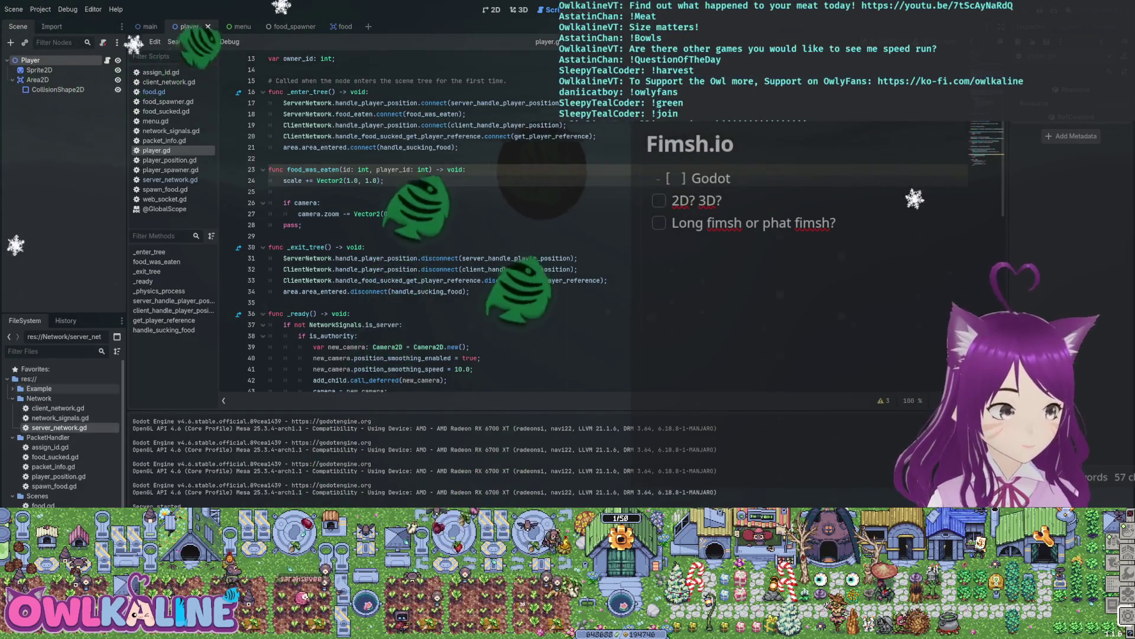
{"action": "left_click", "coordinate": [12, 398]}
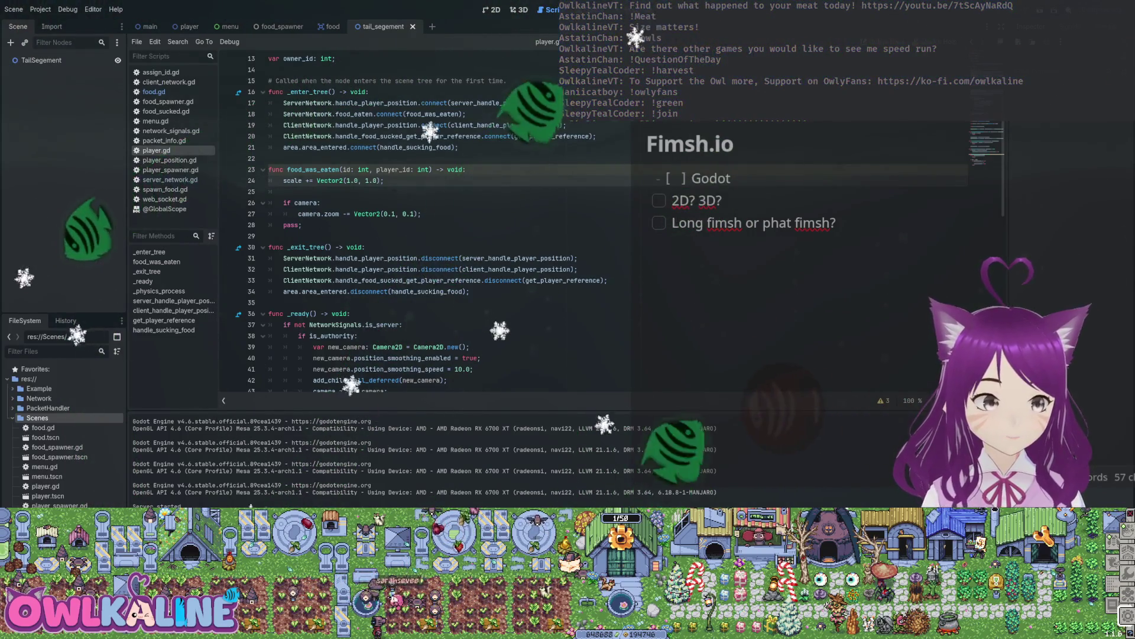
Switch to the 2D view, save the tail_segement scene, and create the tail_segement.gd script.
{"action": "key", "text": "ctrl+F1"}
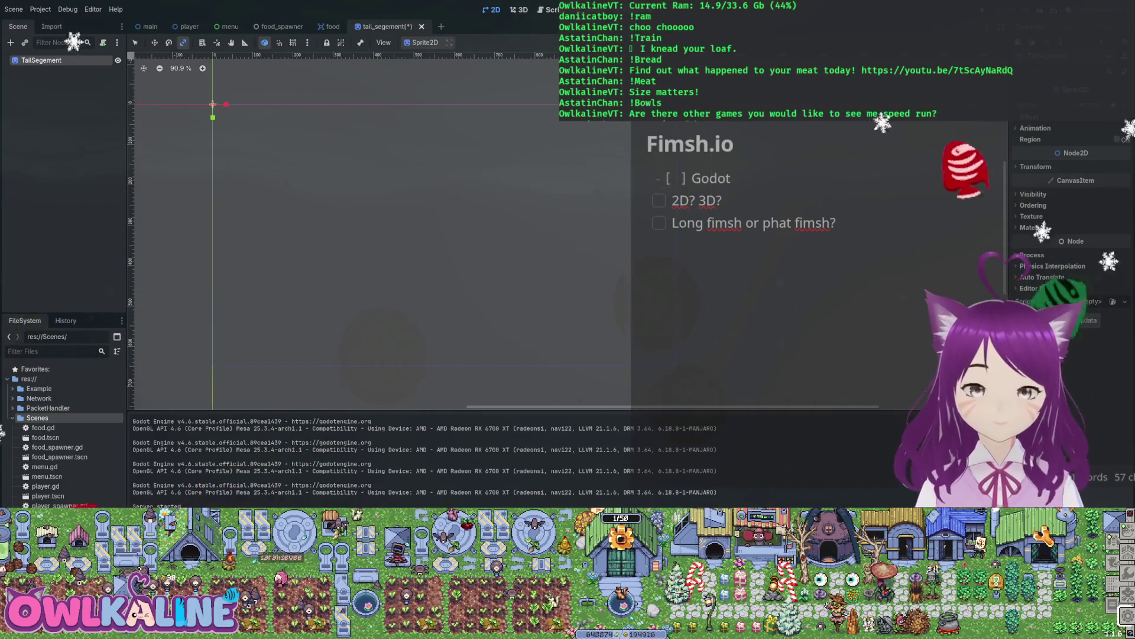
{"action": "key", "text": "ctrl+s"}
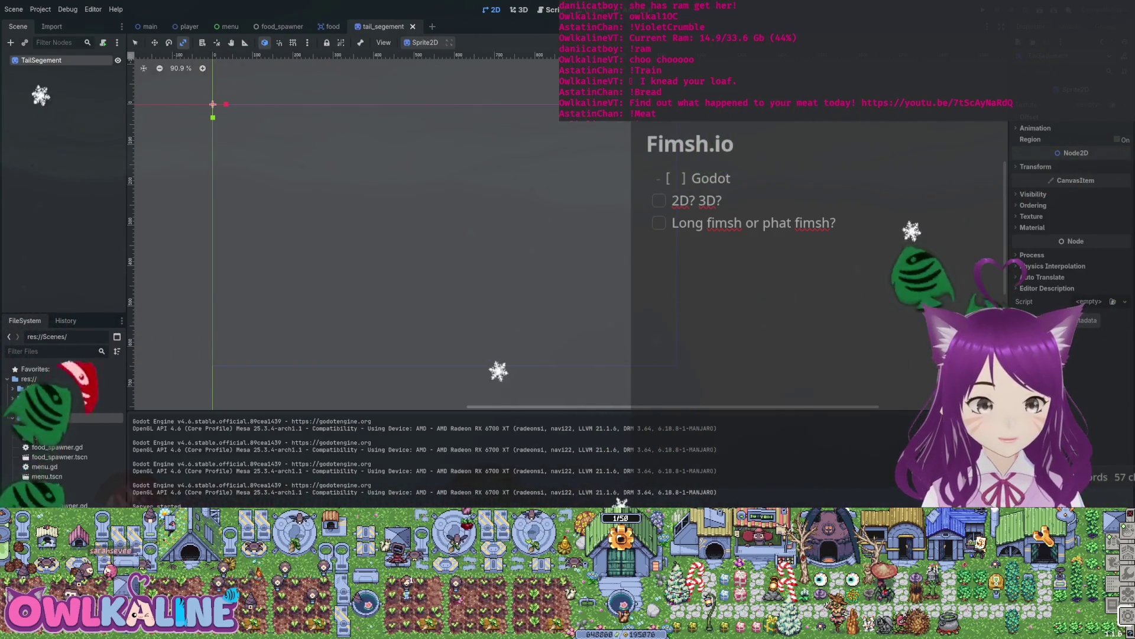
{"action": "key", "text": "Return"}
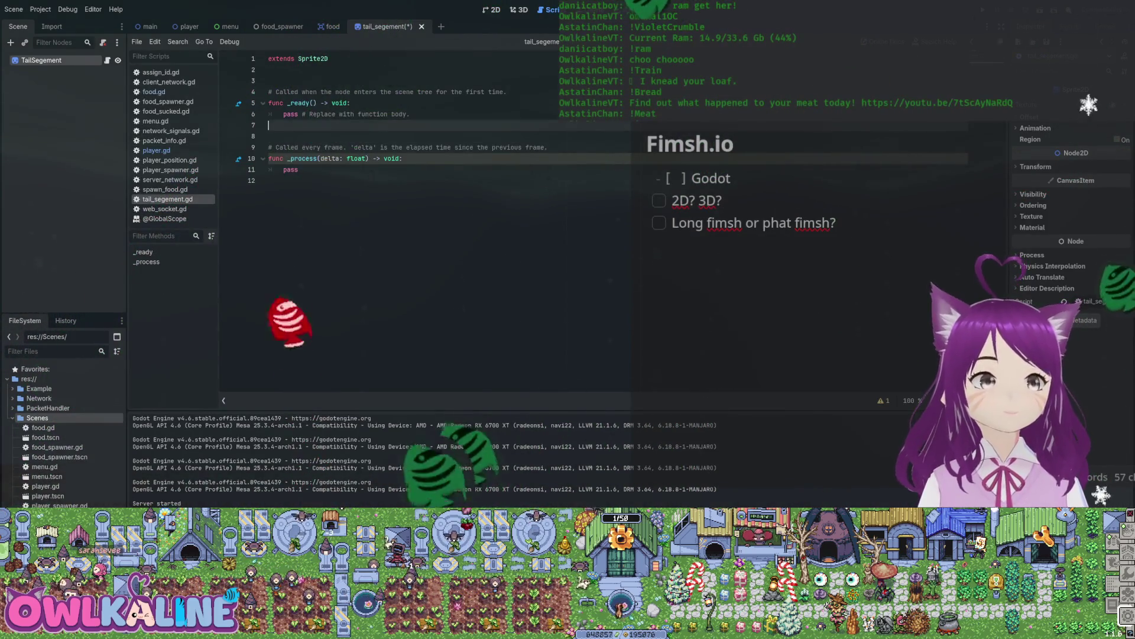
Save tail_segement.gd and the scene with the icon.svg texture, then return to the player scene.
{"action": "left_click", "coordinate": [269, 136]}
{"action": "key", "text": "ctrl+s"}
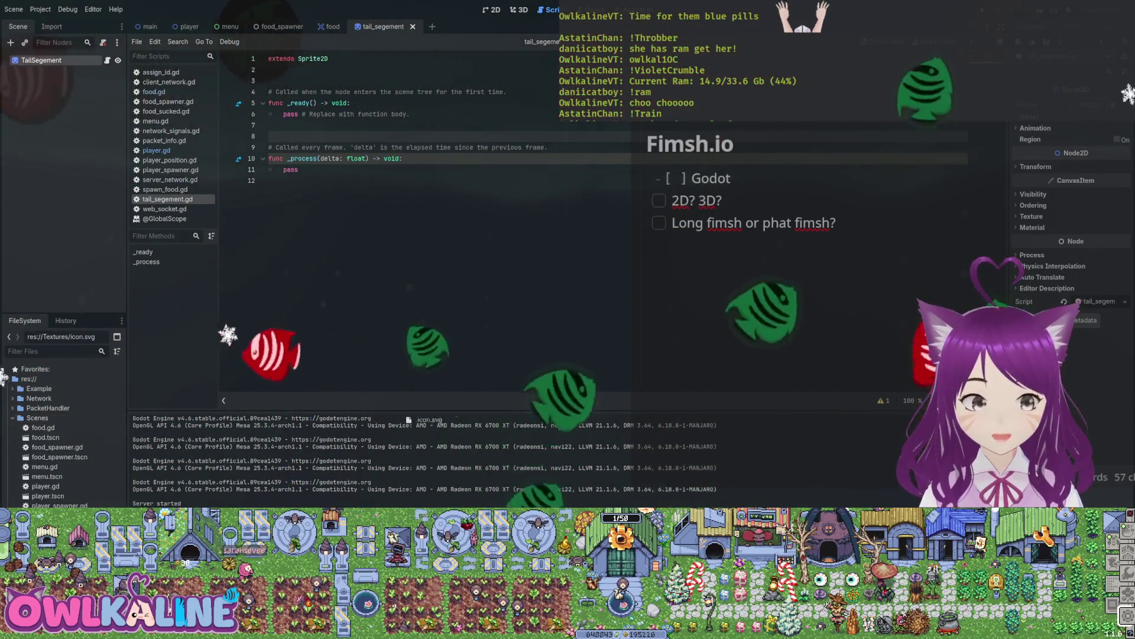
{"action": "key", "text": "ctrl+s"}
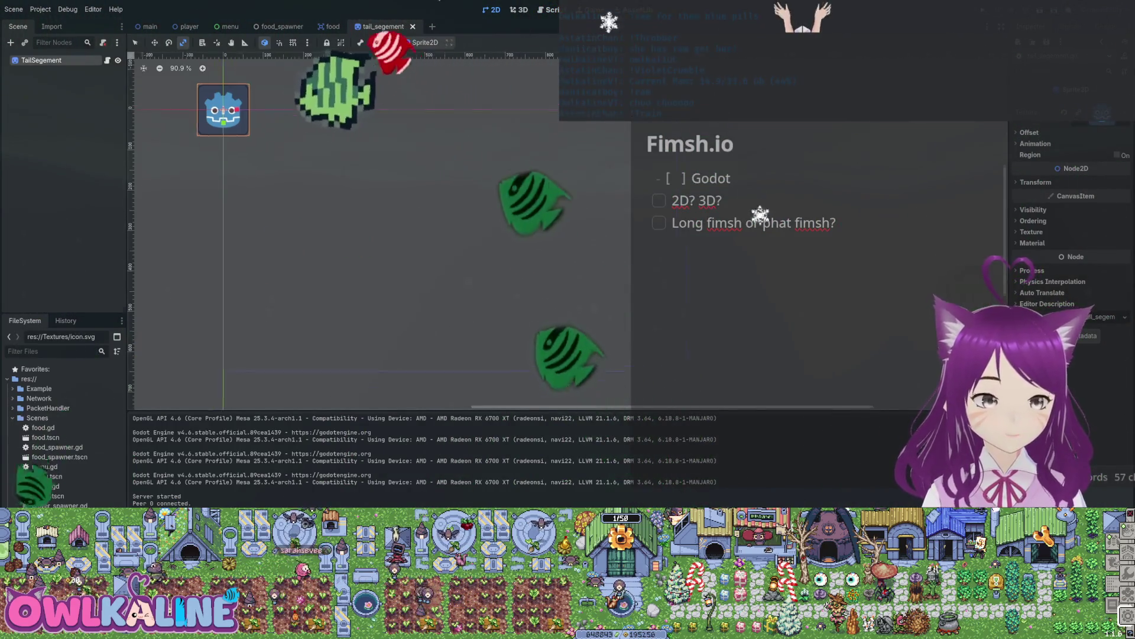
{"action": "scroll", "coordinate": [379, 169], "scroll_direction": "up", "scroll_amount": 15}
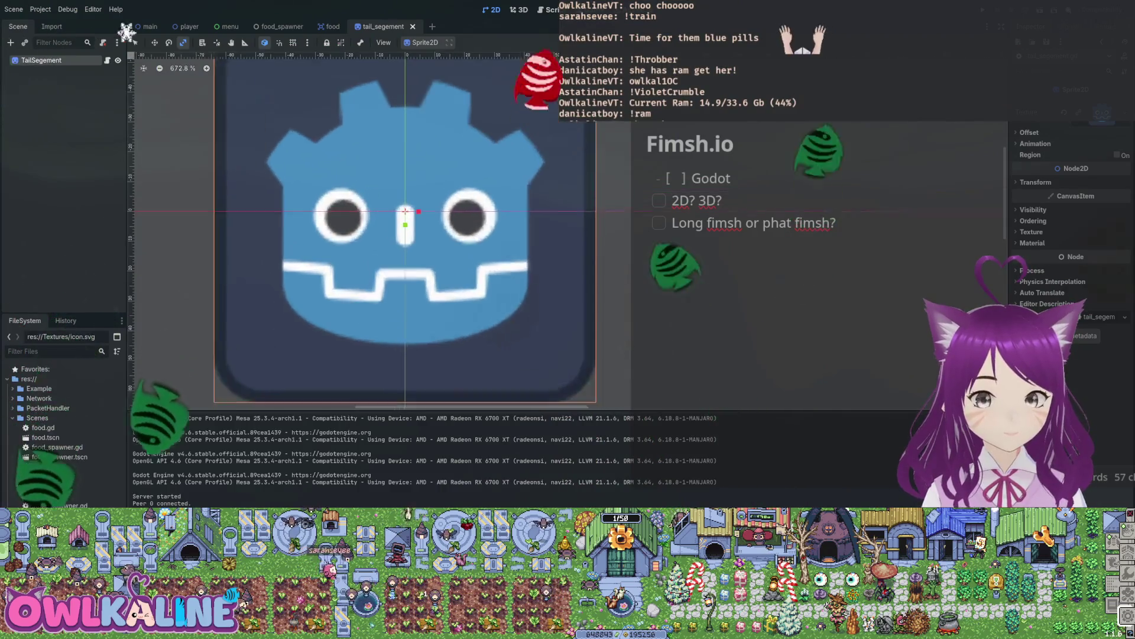
{"action": "scroll", "coordinate": [384, 177], "scroll_direction": "down", "scroll_amount": 16}
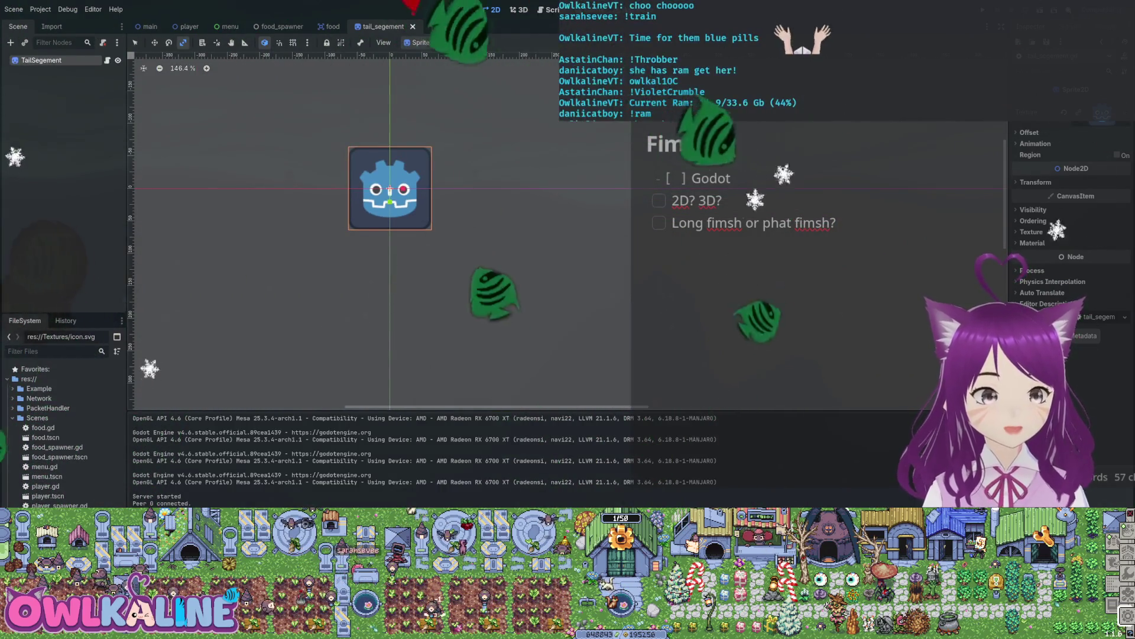
{"action": "scroll", "coordinate": [376, 170], "scroll_direction": "up", "scroll_amount": 5}
{"action": "scroll", "coordinate": [376, 170], "scroll_direction": "down", "scroll_amount": 10}
{"action": "scroll", "coordinate": [377, 171], "scroll_direction": "up", "scroll_amount": 12}
{"action": "scroll", "coordinate": [414, 221], "scroll_direction": "down", "scroll_amount": 16}
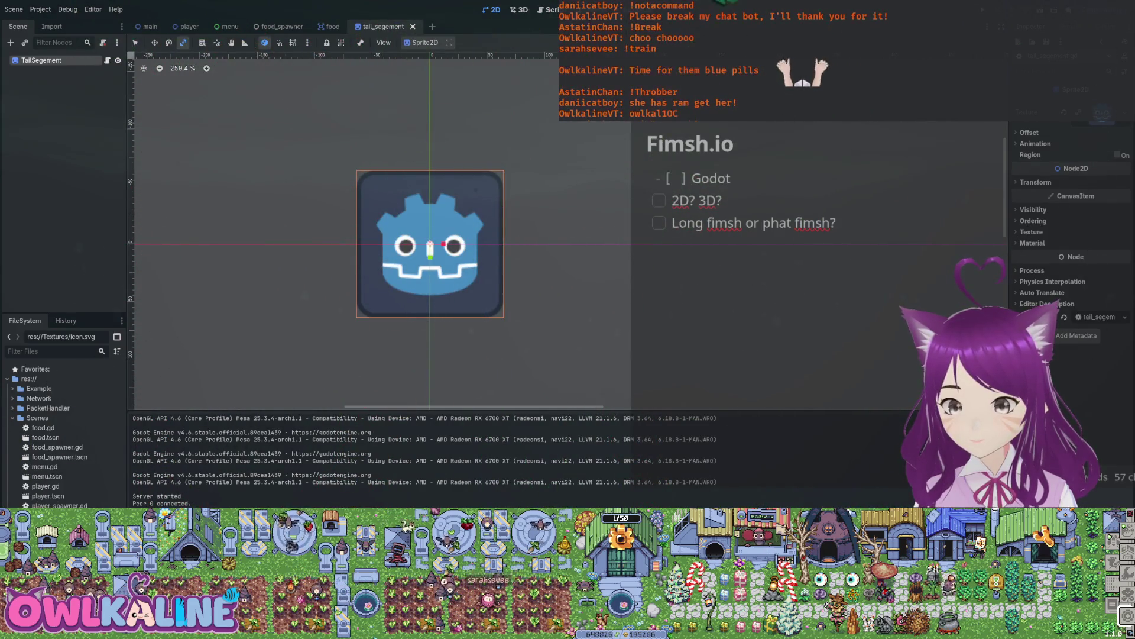
{"action": "left_click", "coordinate": [189, 27]}
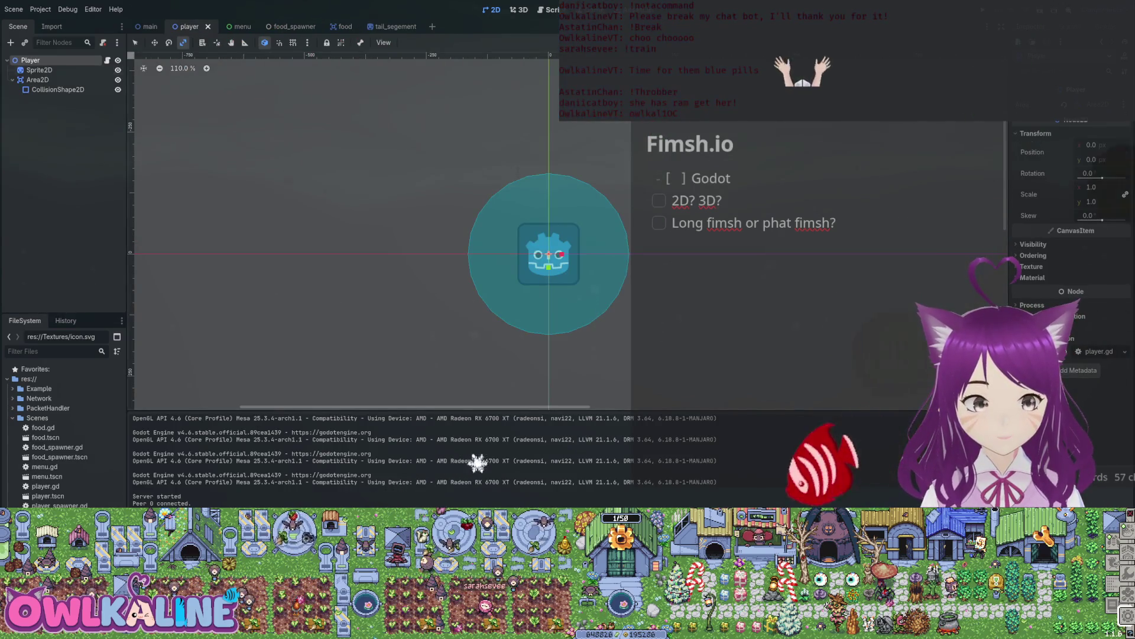
In player.gd's food_was_eaten, add an 'if camera.zoom <= Vector2(0.1, 0.1)' check below the zoom subtraction.
{"action": "key", "text": "ctrl+F3"}
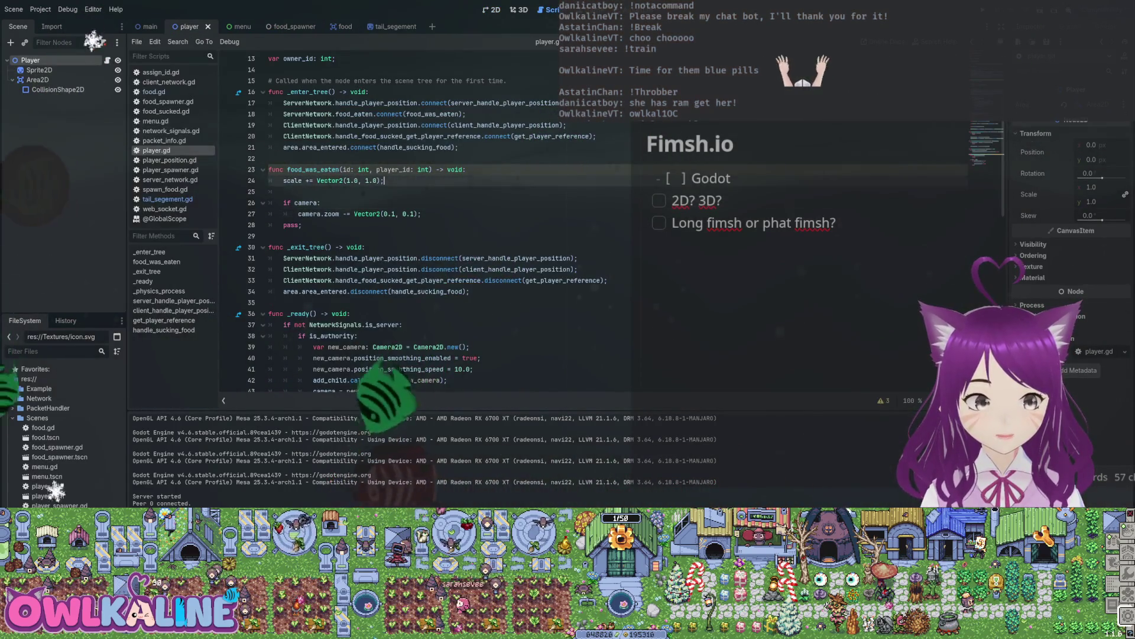
{"action": "left_click", "coordinate": [421, 213]}
{"action": "key", "text": "Return"}
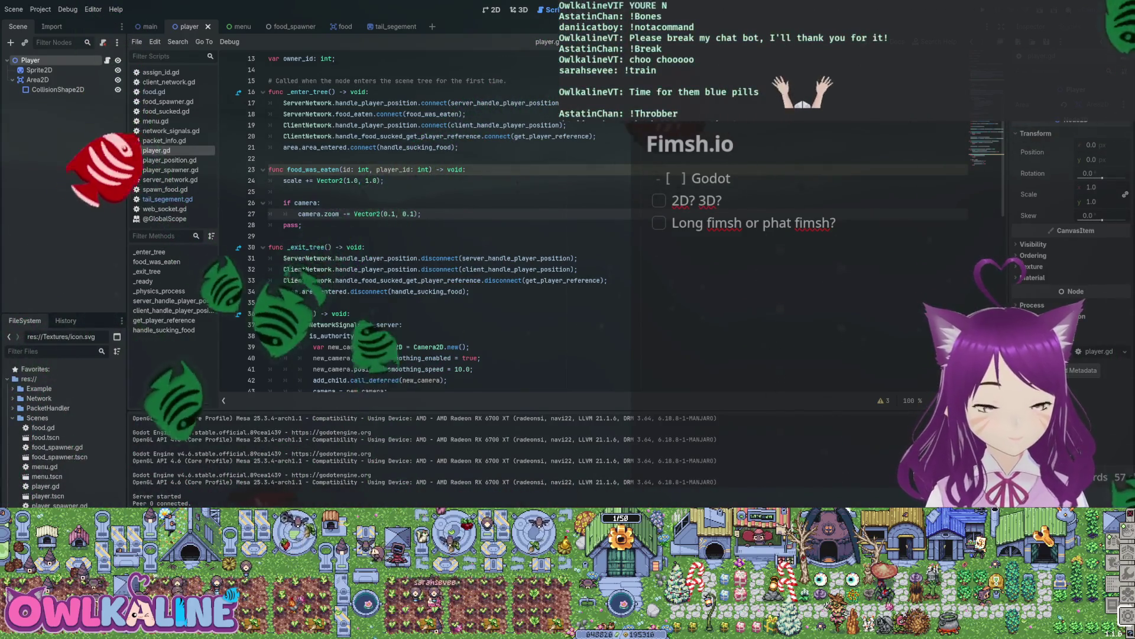
{"action": "type", "text": "if camera.zoom <"}
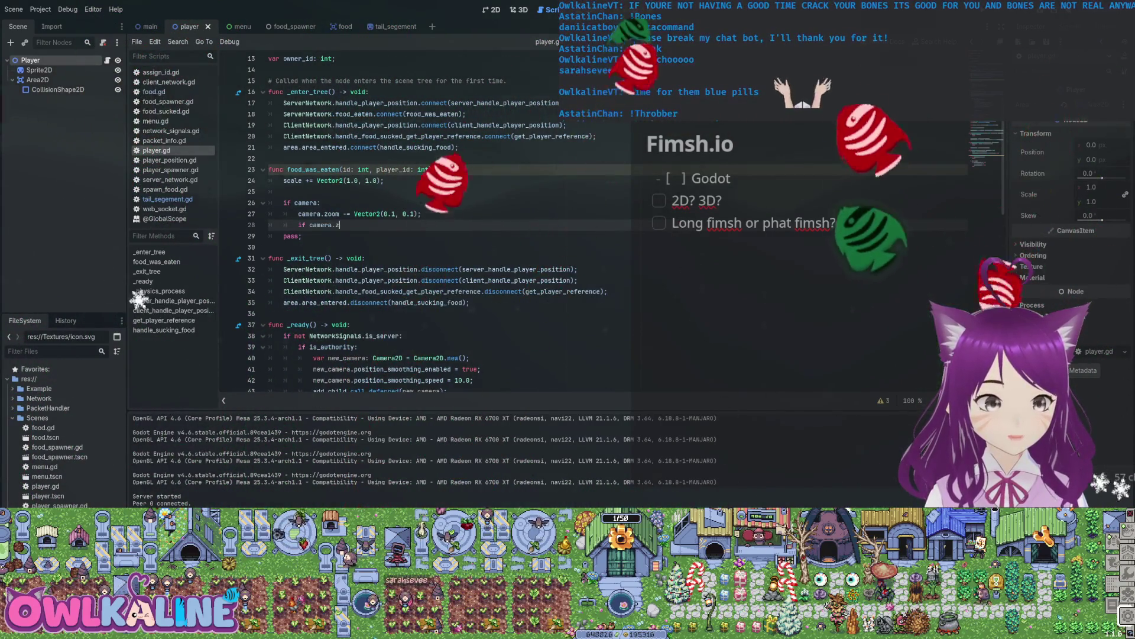
{"action": "type", "text": "= "}
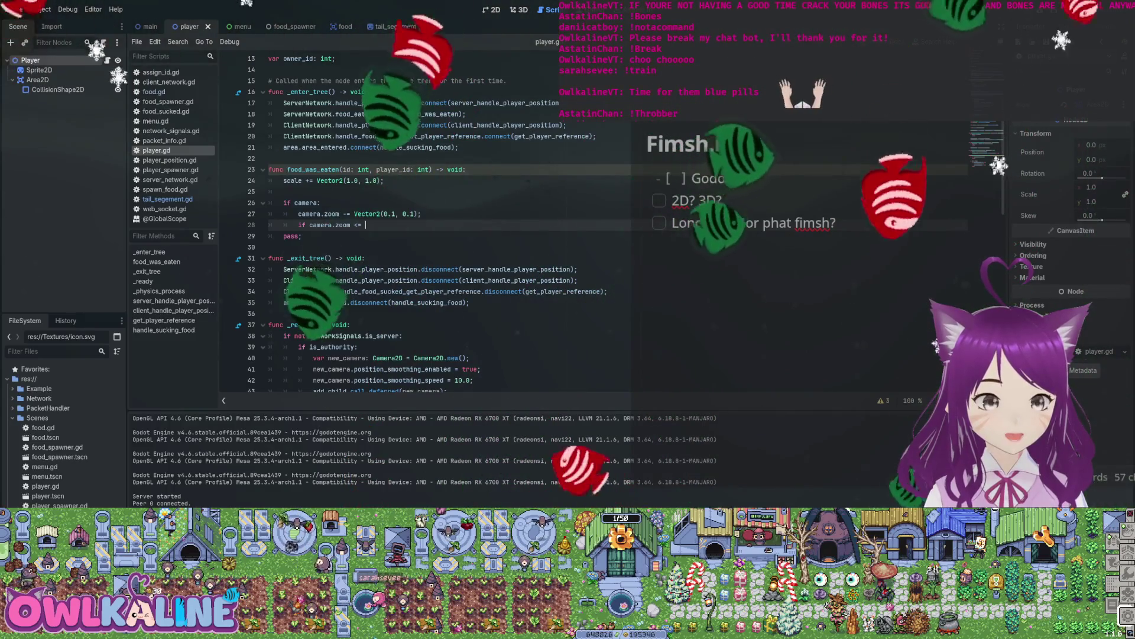
{"action": "type", "text": "Vector2"}
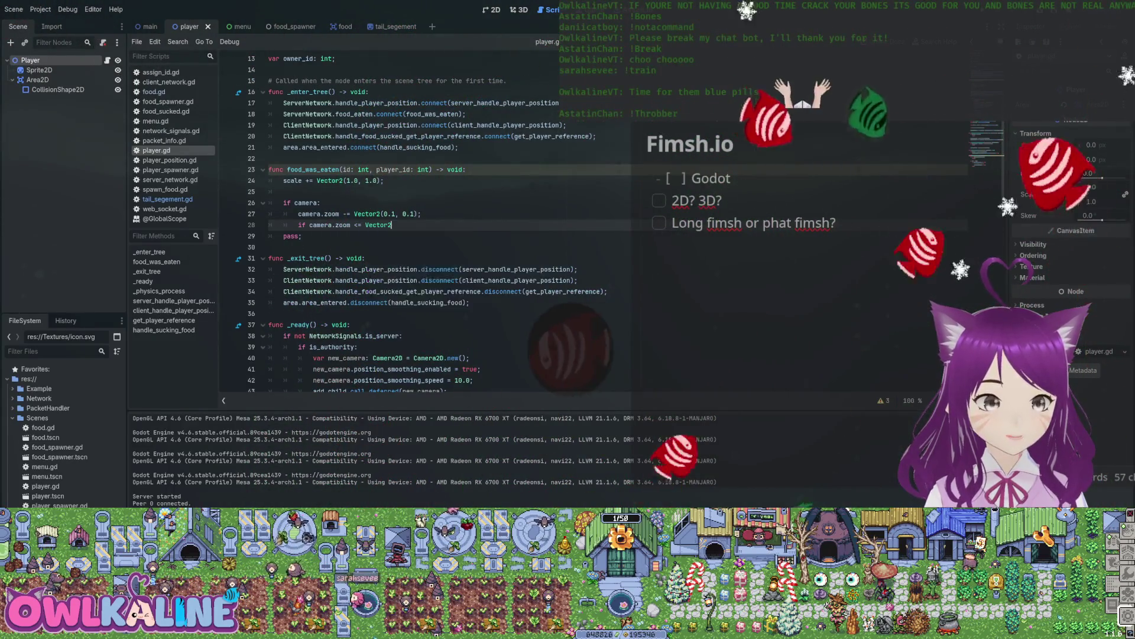
{"action": "type", "text": "(0.1, 0.1"}
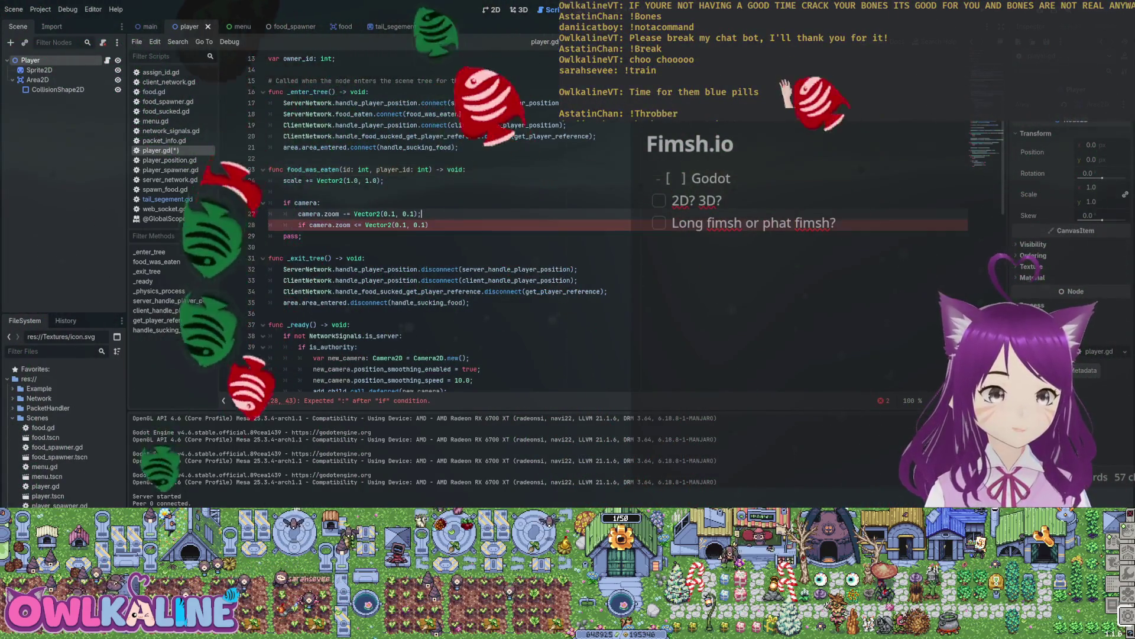
{"action": "key", "text": "ctrl+shift+Return"}
Try a min/Math clamp line above the check, then delete the unfinished attempt.
{"action": "type", "text": "camera.zoom.s"}
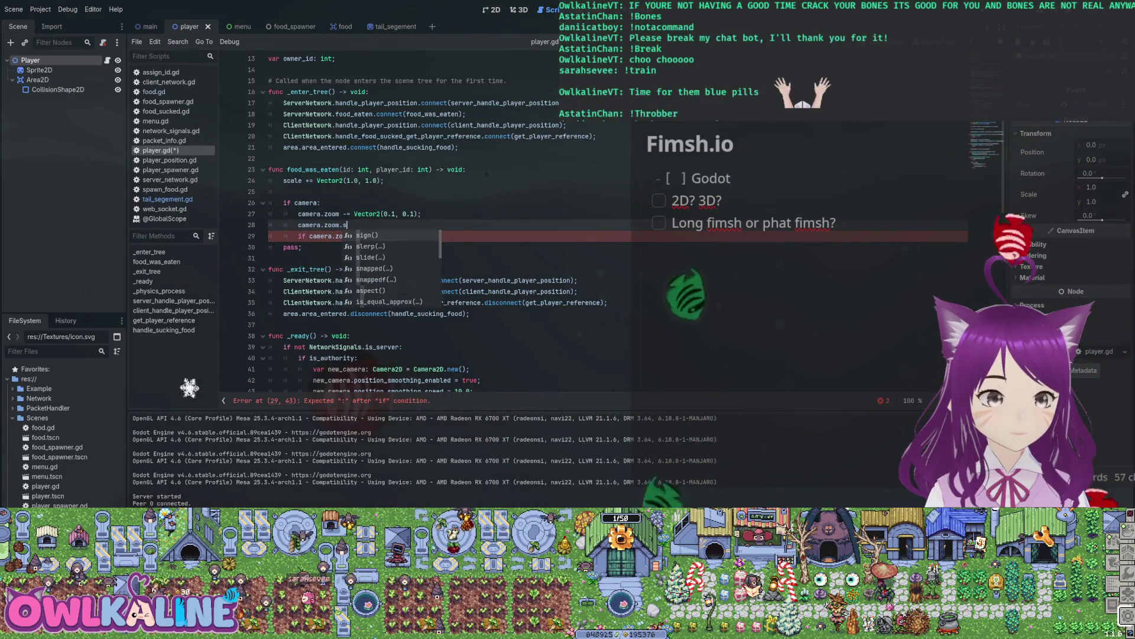
{"action": "type", "text": "min"}
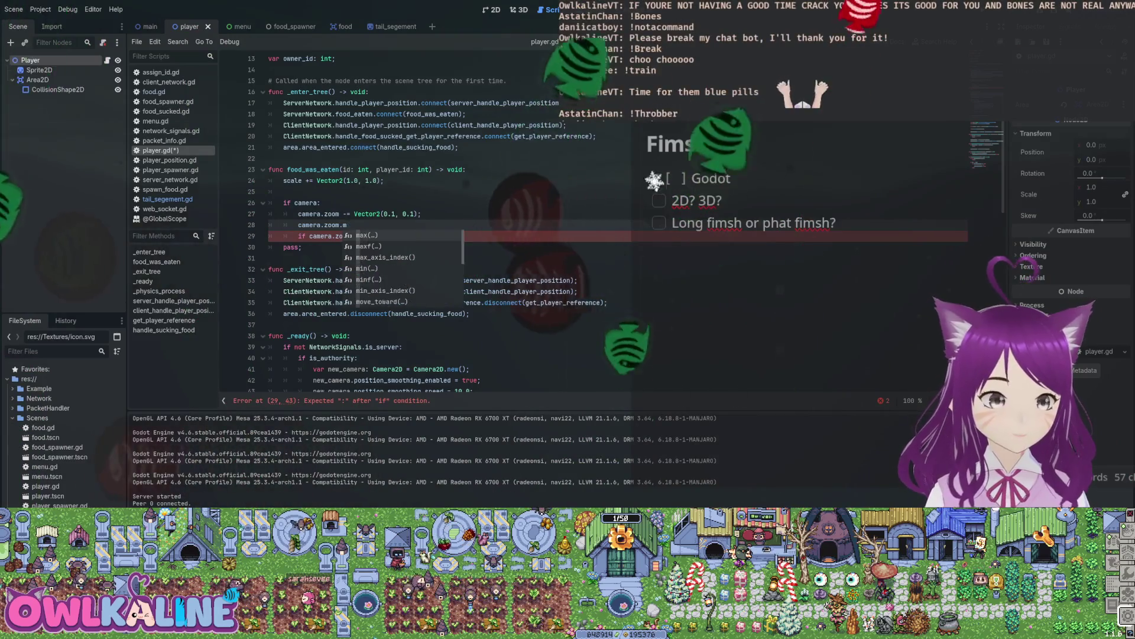
{"action": "key", "text": "BackSpace"}
{"action": "key", "text": "BackSpace"}
{"action": "key", "text": "BackSpace"}
{"action": "key", "text": "BackSpace"}
{"action": "key", "text": "BackSpace"}
{"action": "key", "text": "BackSpace"}
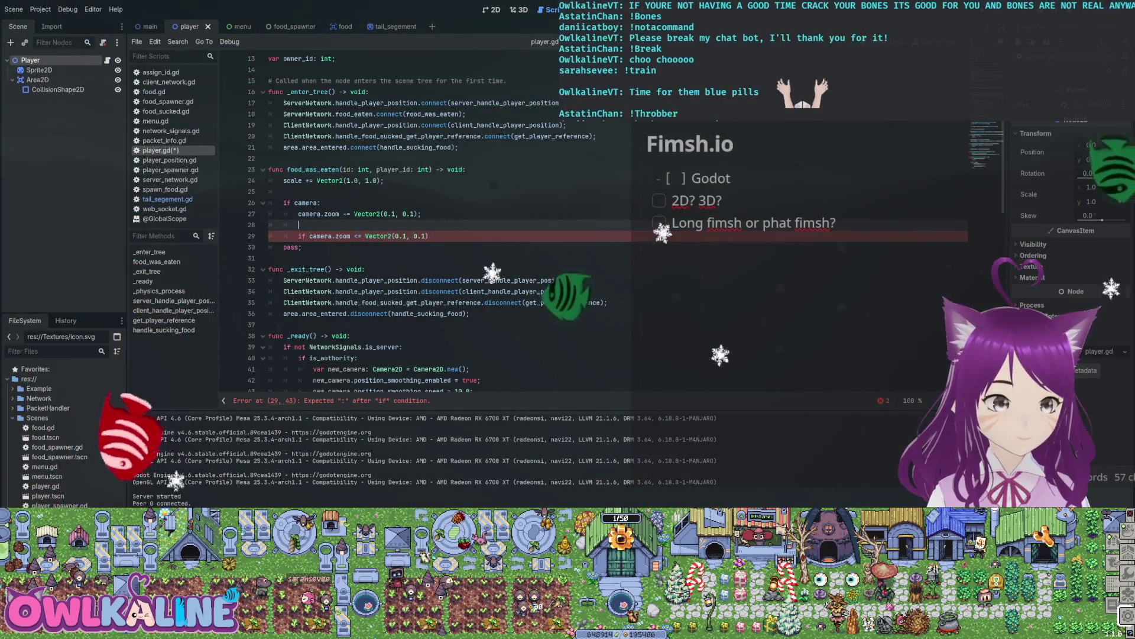
{"action": "type", "text": "math.c"}
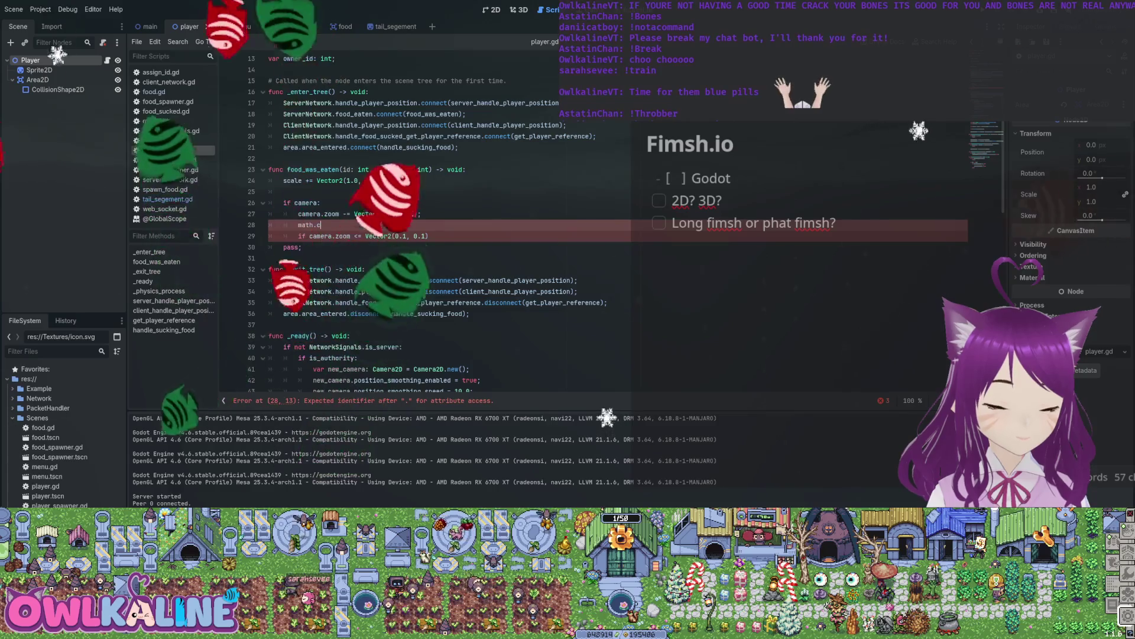
{"action": "key", "text": "BackSpace"}
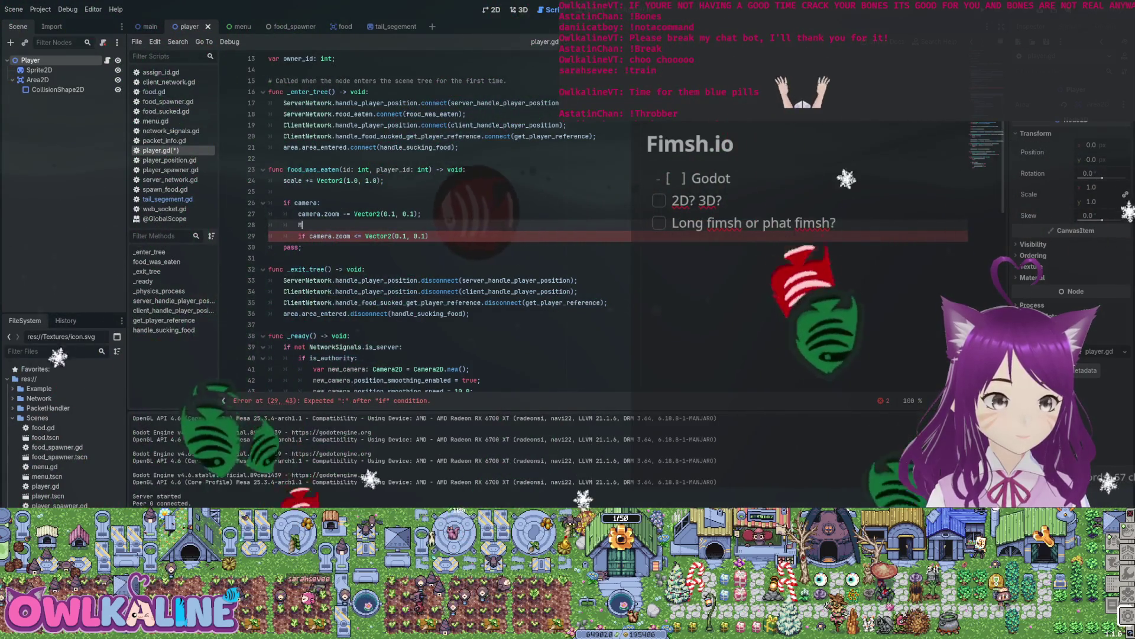
{"action": "type", "text": "ath.cl"}
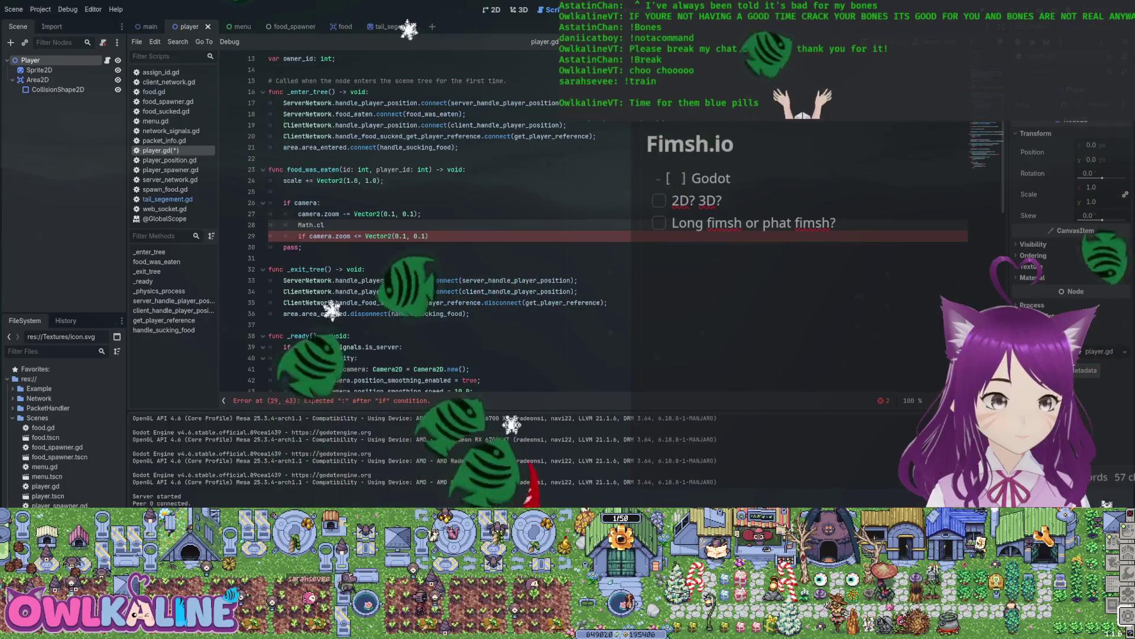
{"action": "key", "text": "BackSpace"}
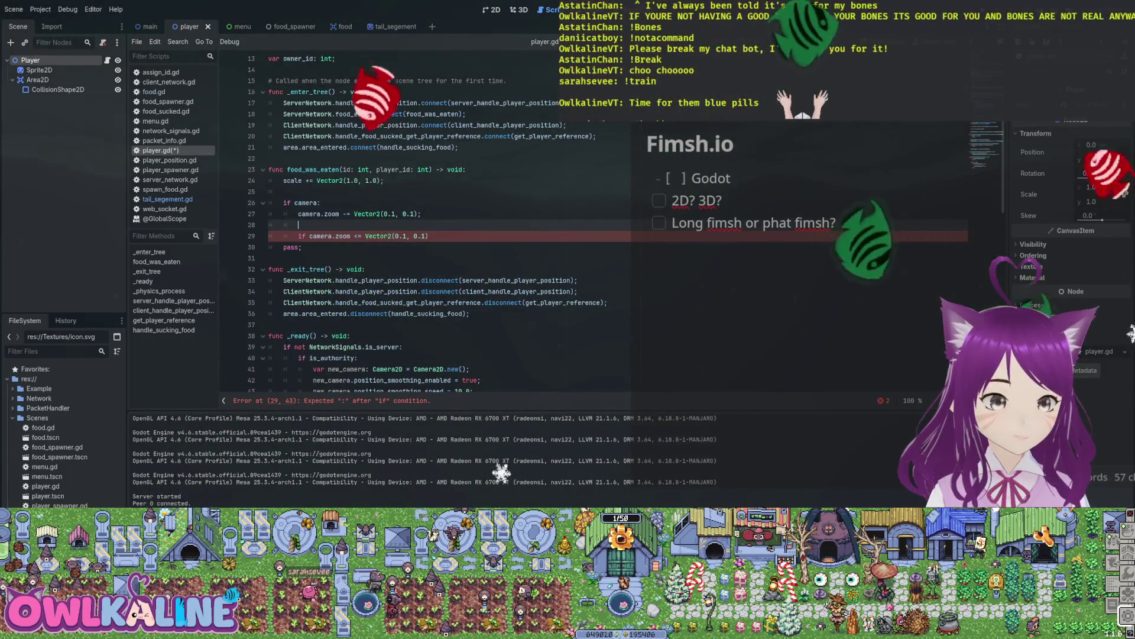
{"action": "left_click", "coordinate": [367, 169]}
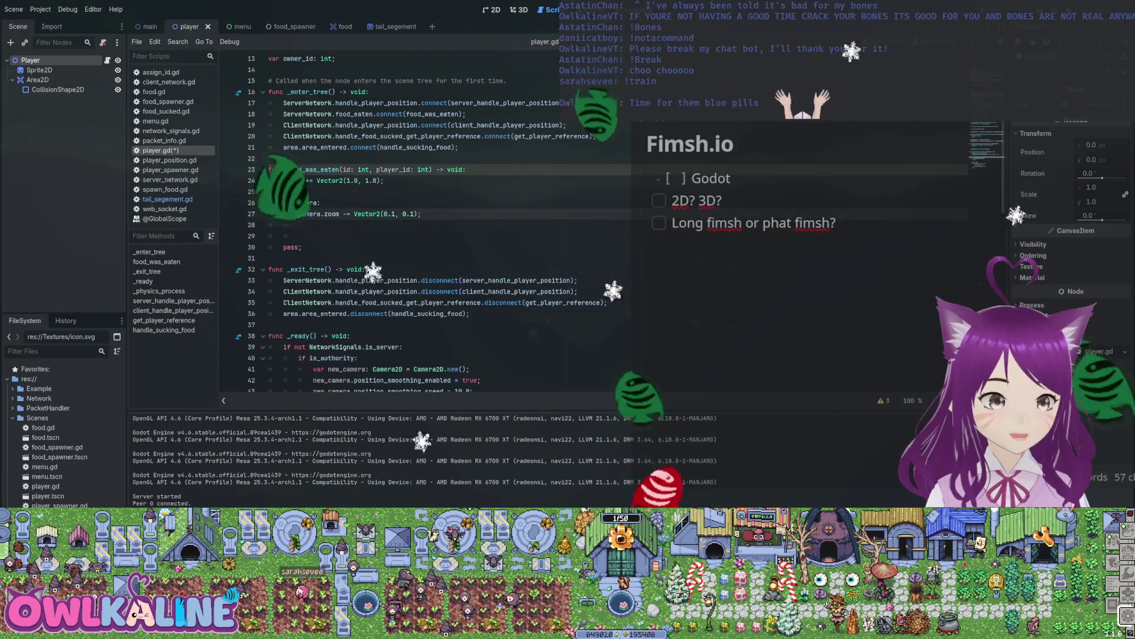
Rewrite the zoom line as (camera.zoom - Vector2(0.1, 0.1)).max(Vector2(0.1, 0.1)) and save player.gd.
{"action": "key", "text": "Return"}
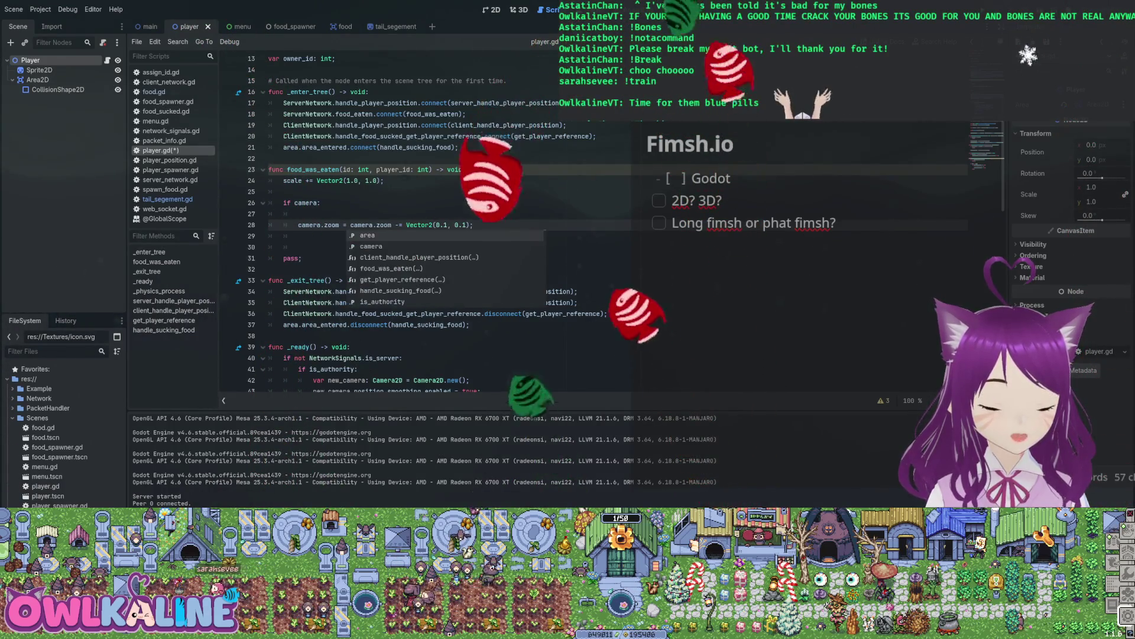
{"action": "left_click", "coordinate": [395, 225]}
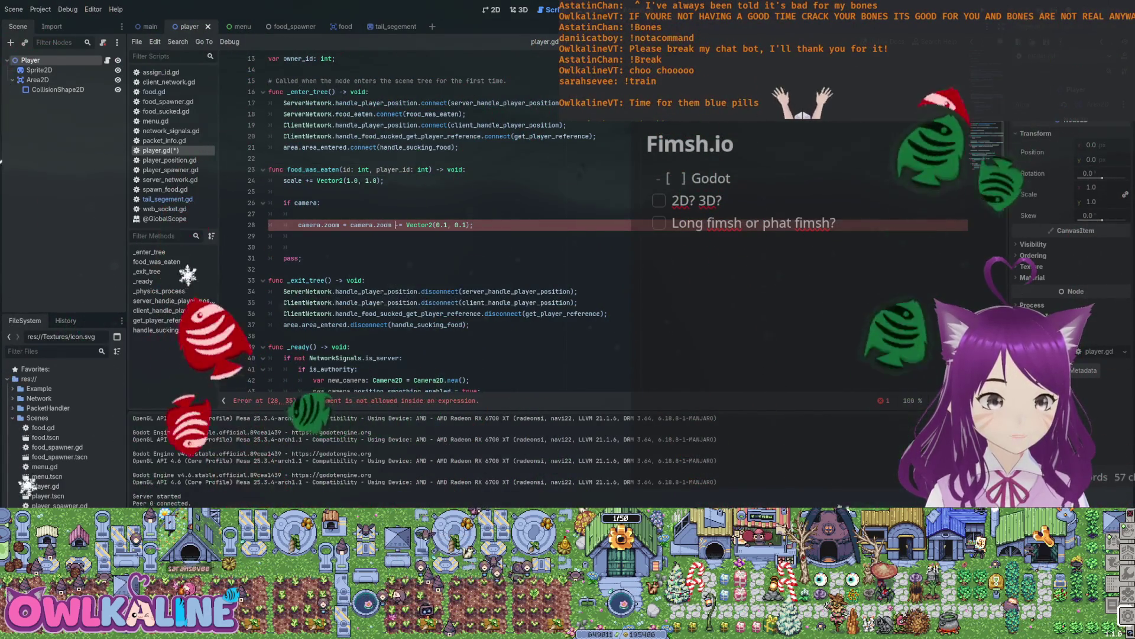
{"action": "left_click", "coordinate": [298, 225]}
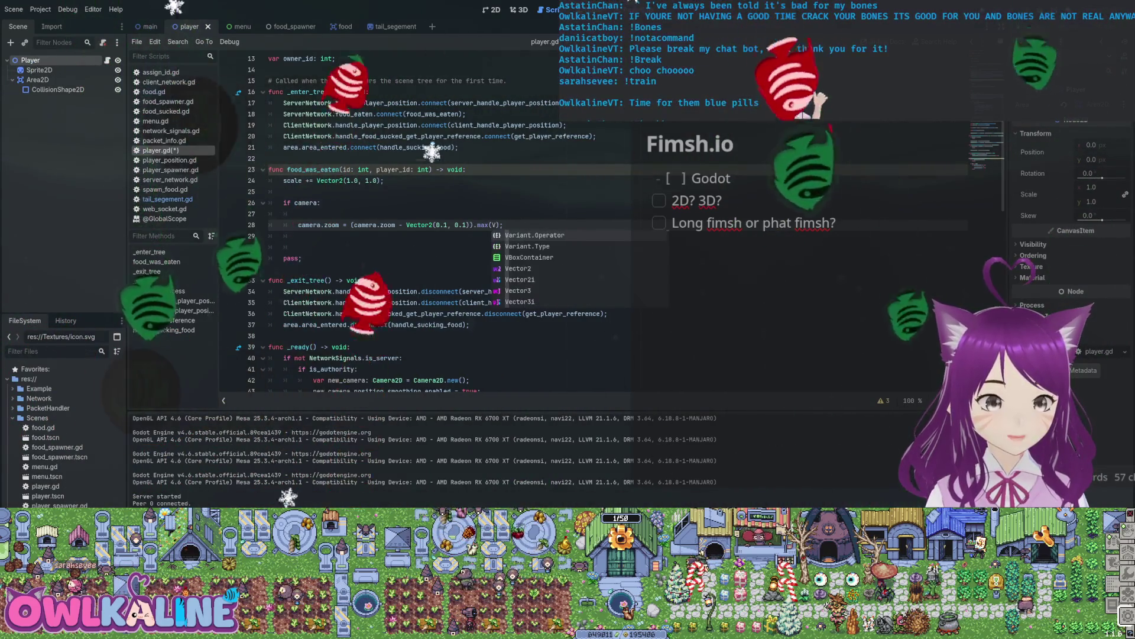
{"action": "key", "text": "Return"}
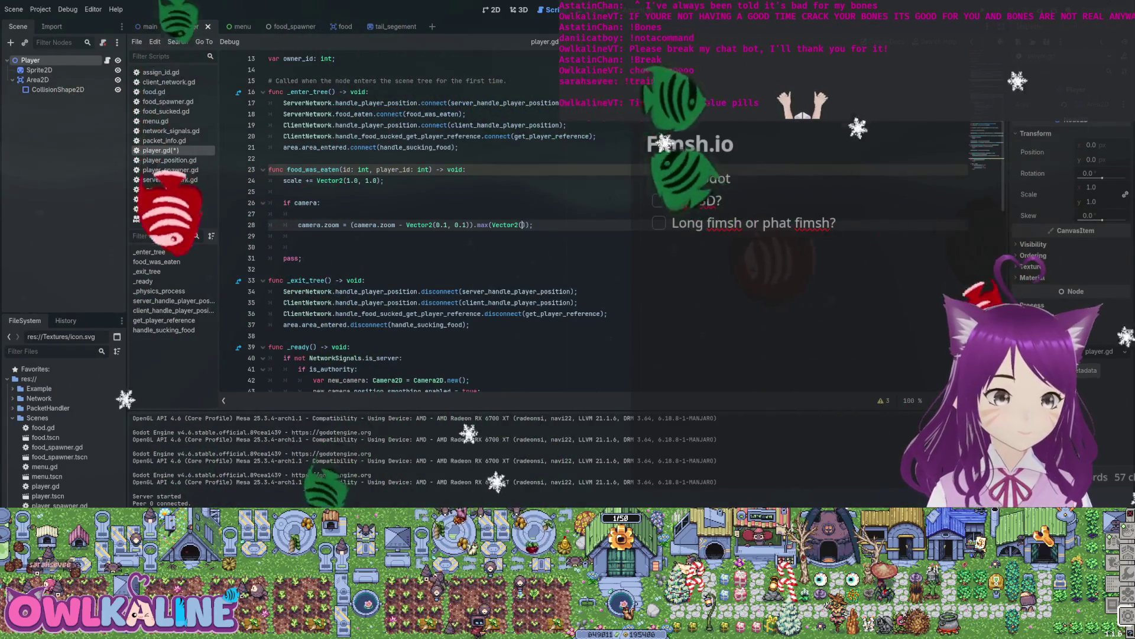
{"action": "type", "text": "0.1, 0.1"}
{"action": "key", "text": "ctrl+s"}
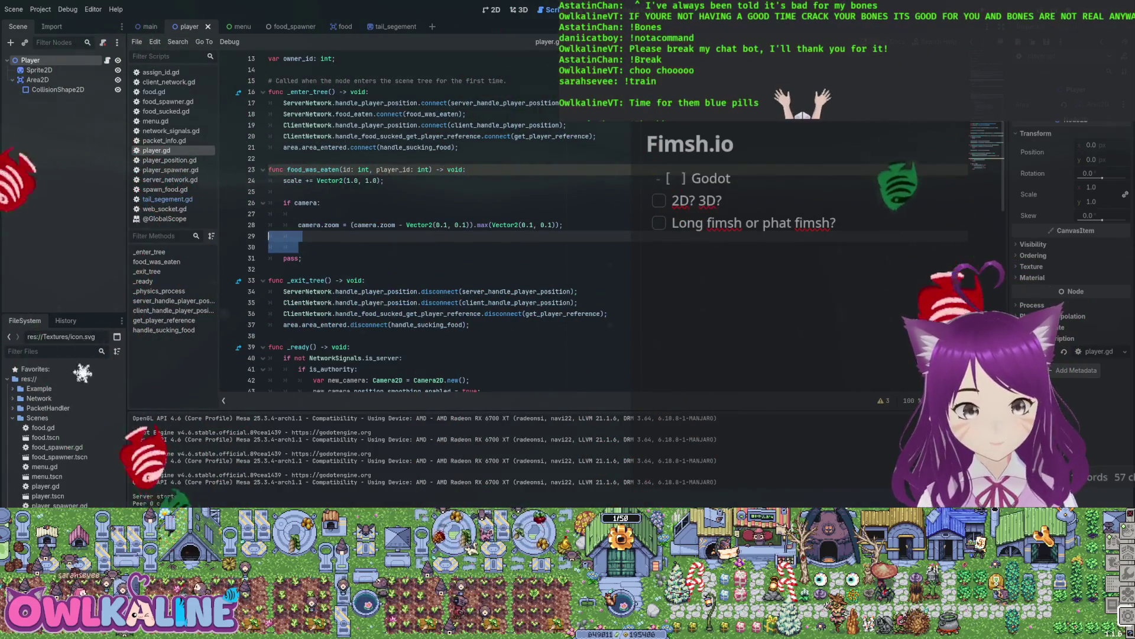
Remove the leftover blank lines around the zoom line and run the game.
{"action": "key", "text": "BackSpace"}
{"action": "key", "text": "BackSpace"}
{"action": "key", "text": "Up"}
{"action": "key", "text": "BackSpace"}
{"action": "key", "text": "BackSpace"}
{"action": "key", "text": "BackSpace"}
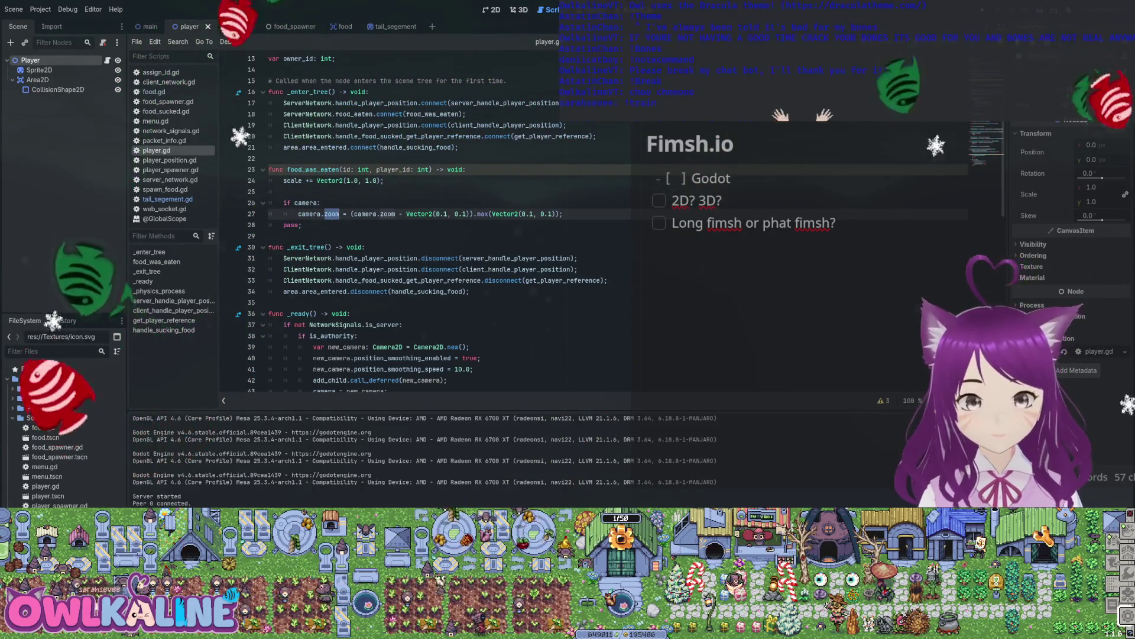
{"action": "key", "text": "F5"}
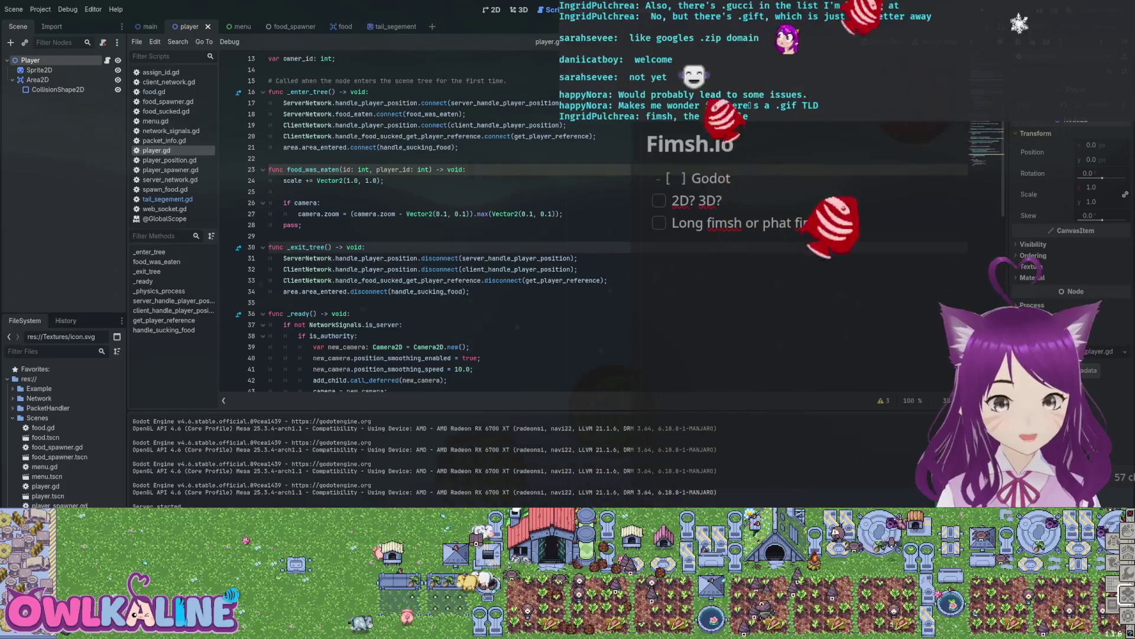
Scroll through player.gd to review the code.
{"action": "left_click", "coordinate": [1125, 553]}
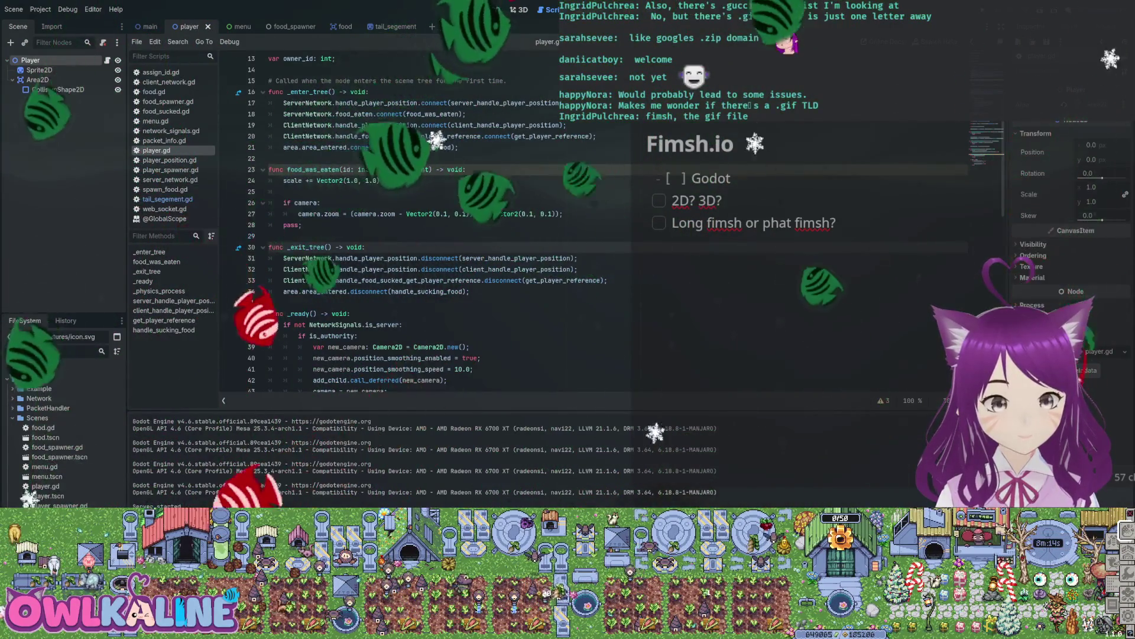
{"action": "scroll", "coordinate": [473, 225], "scroll_direction": "down", "scroll_amount": 5}
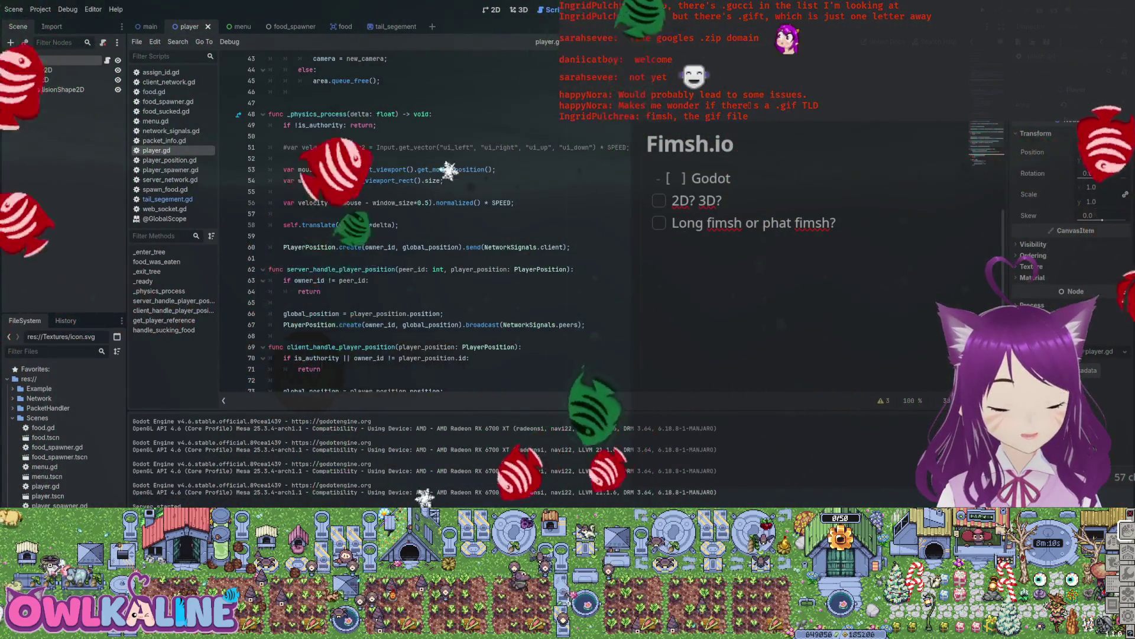
{"action": "scroll", "coordinate": [390, 224], "scroll_direction": "up", "scroll_amount": 3}
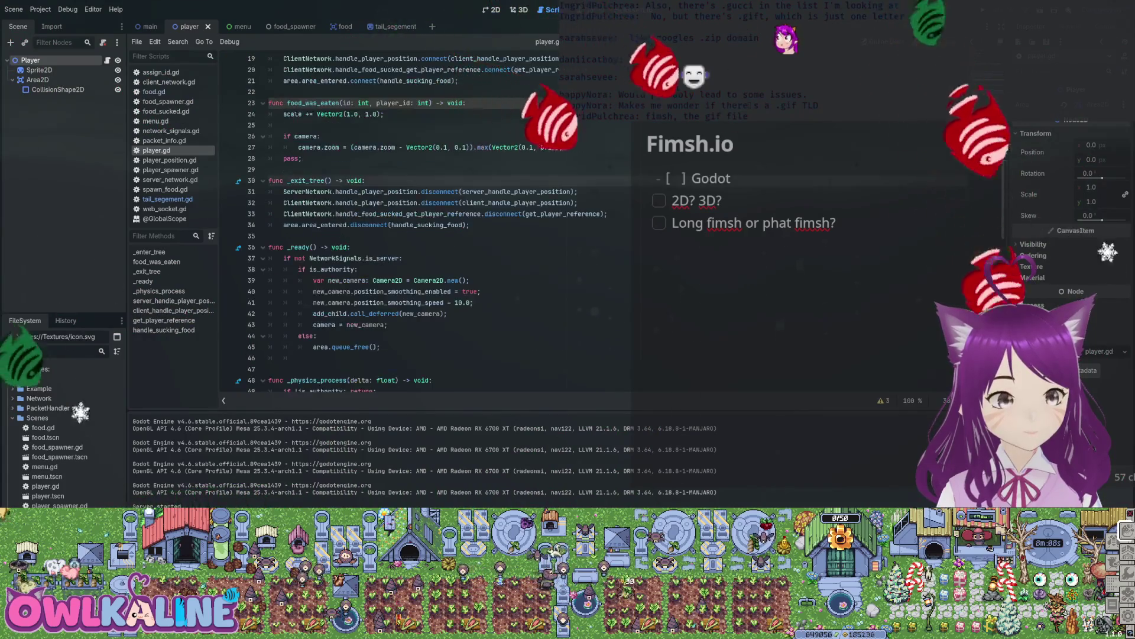
{"action": "scroll", "coordinate": [390, 224], "scroll_direction": "up", "scroll_amount": 6}
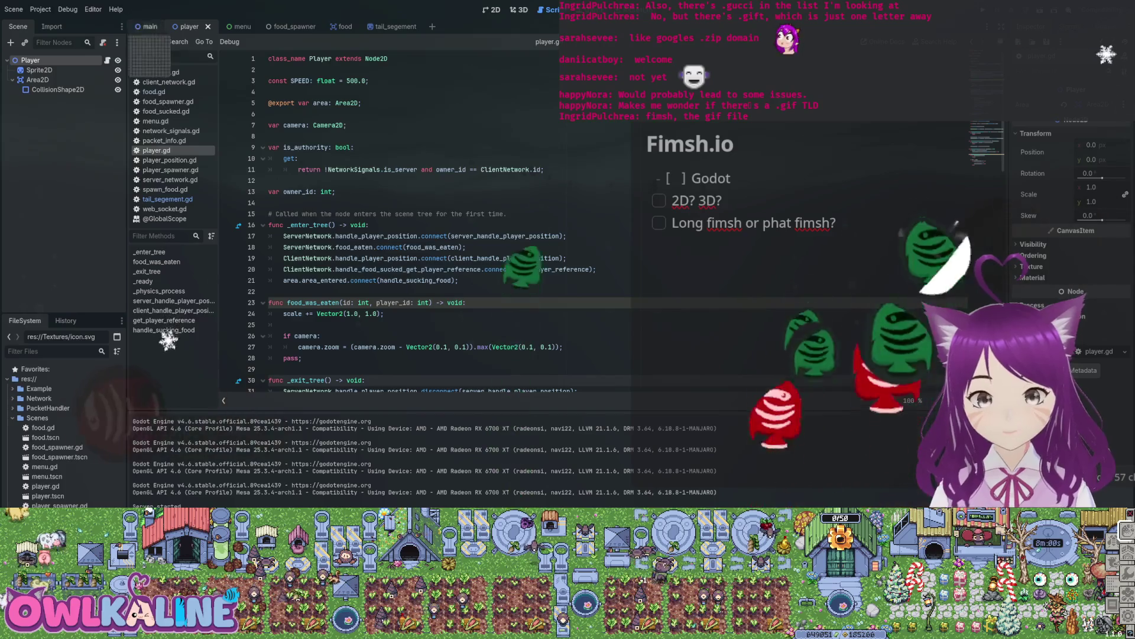
{"action": "scroll", "coordinate": [390, 225], "scroll_direction": "down", "scroll_amount": 4}
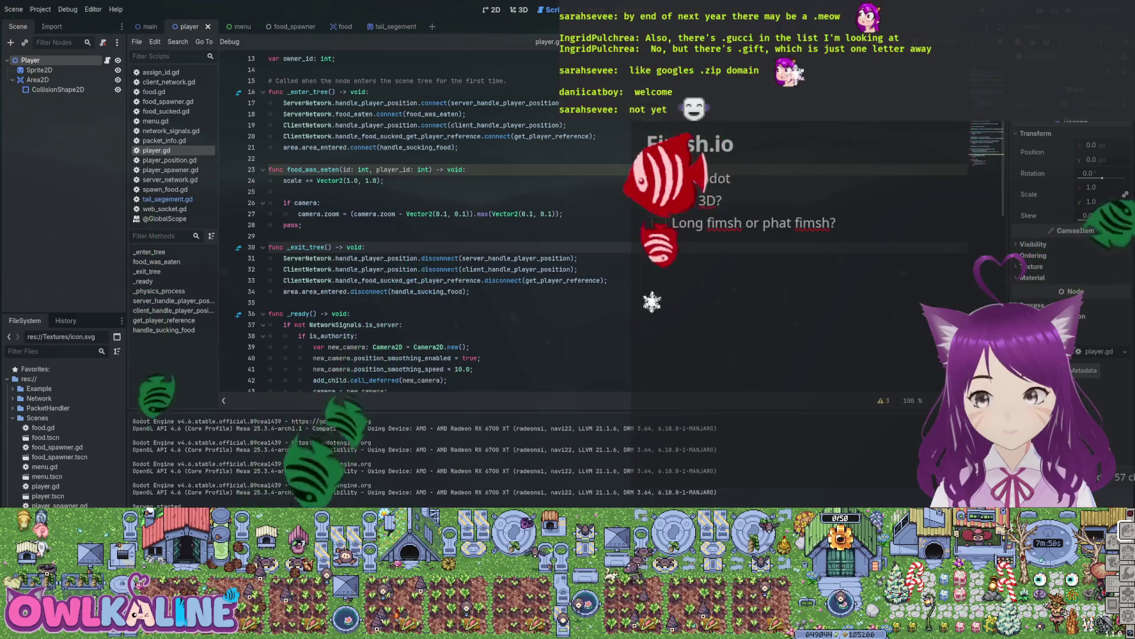
{"action": "scroll", "coordinate": [390, 225], "scroll_direction": "down", "scroll_amount": 1}
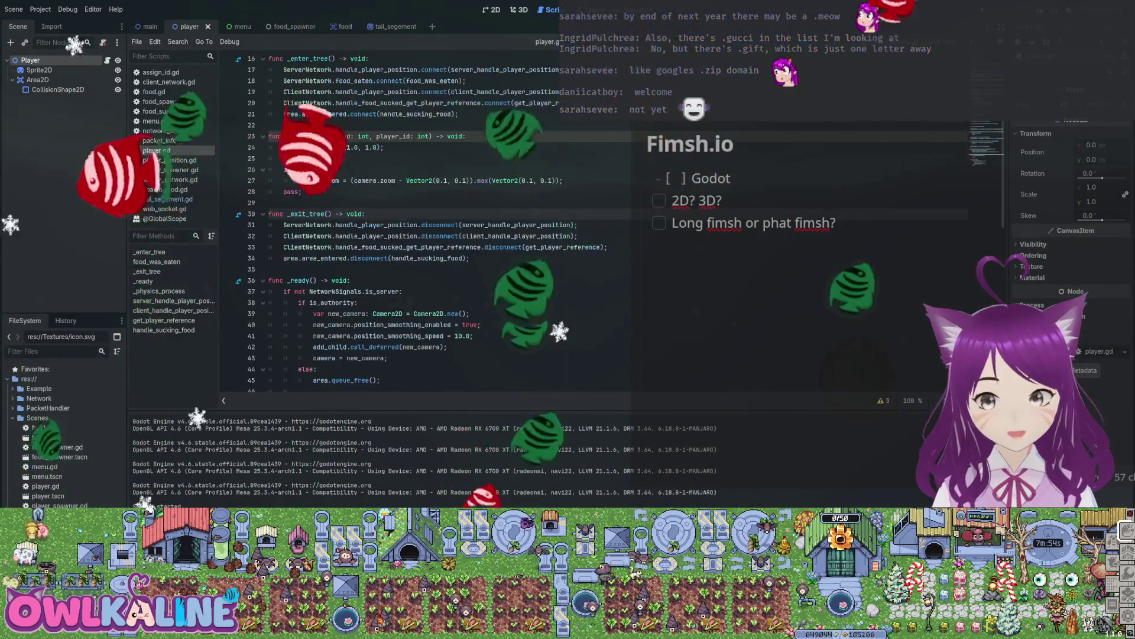
{"action": "scroll", "coordinate": [391, 225], "scroll_direction": "up", "scroll_amount": 2}
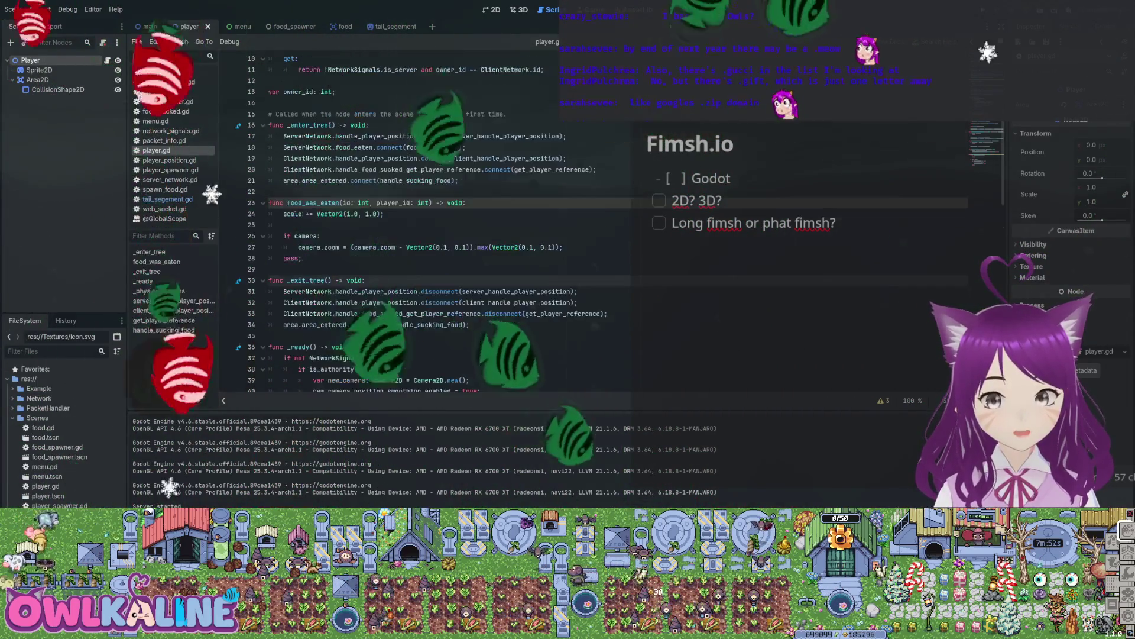
{"action": "scroll", "coordinate": [390, 224], "scroll_direction": "up", "scroll_amount": 3}
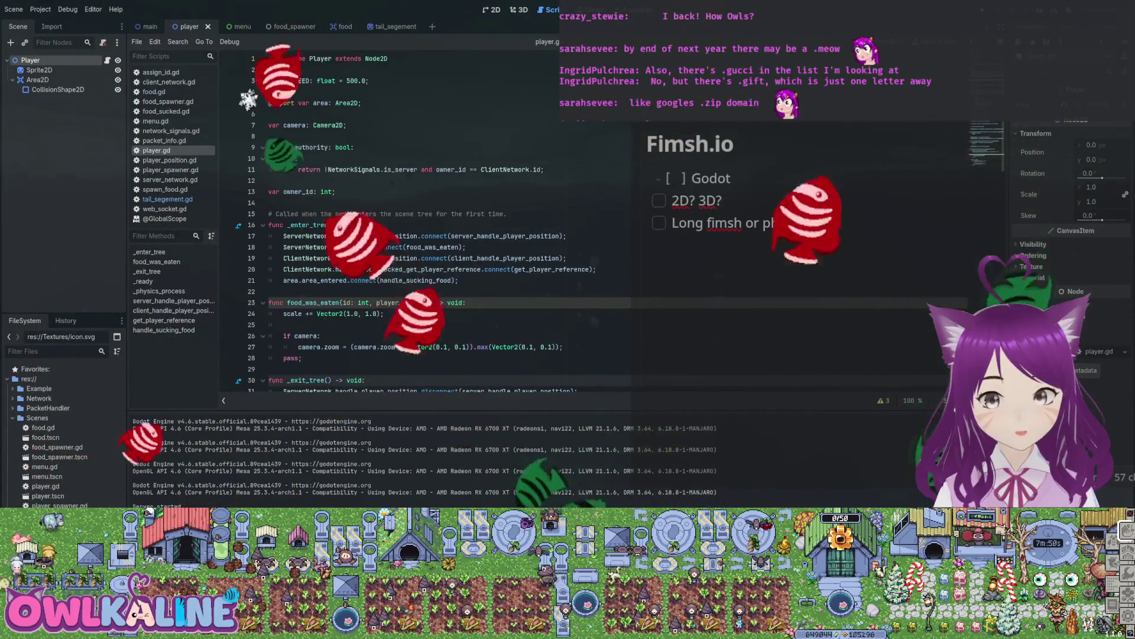
Run the fish game again, then bring the Godot editor back in front of the notes.
{"action": "key", "text": "F5"}
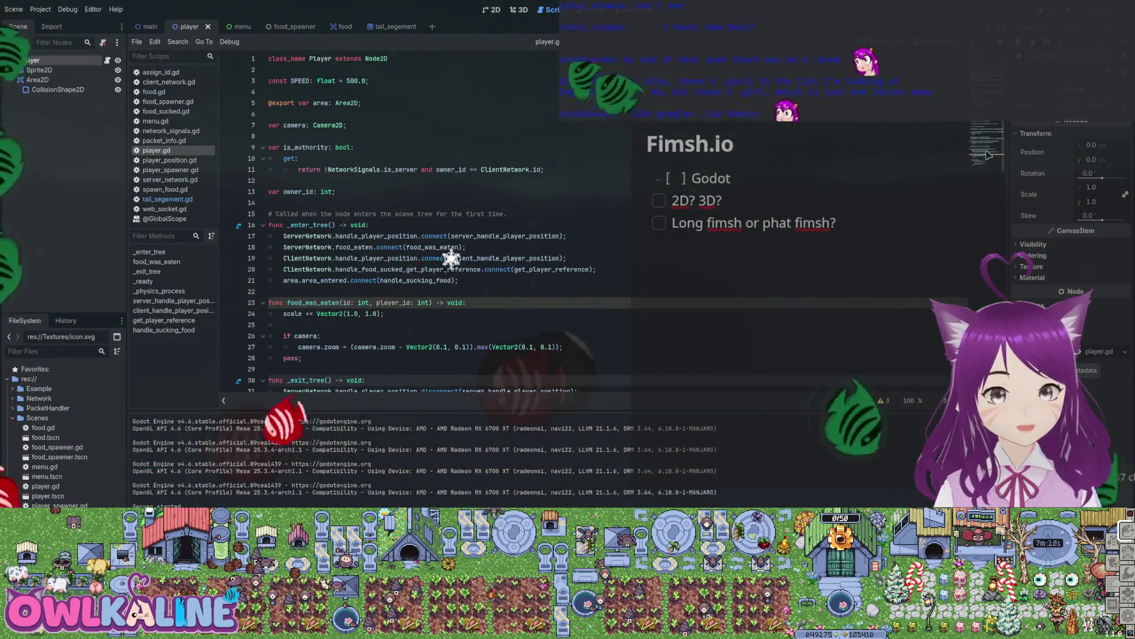
{"action": "scroll", "coordinate": [989, 155], "scroll_direction": "down", "scroll_amount": 9}
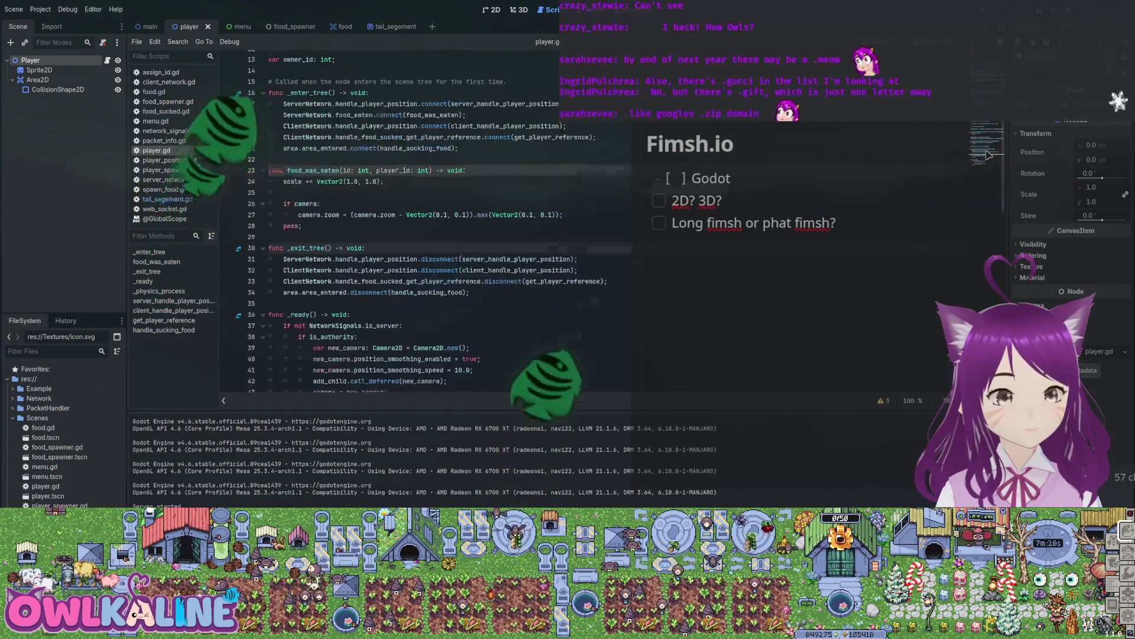
{"action": "scroll", "coordinate": [989, 155], "scroll_direction": "up", "scroll_amount": 2}
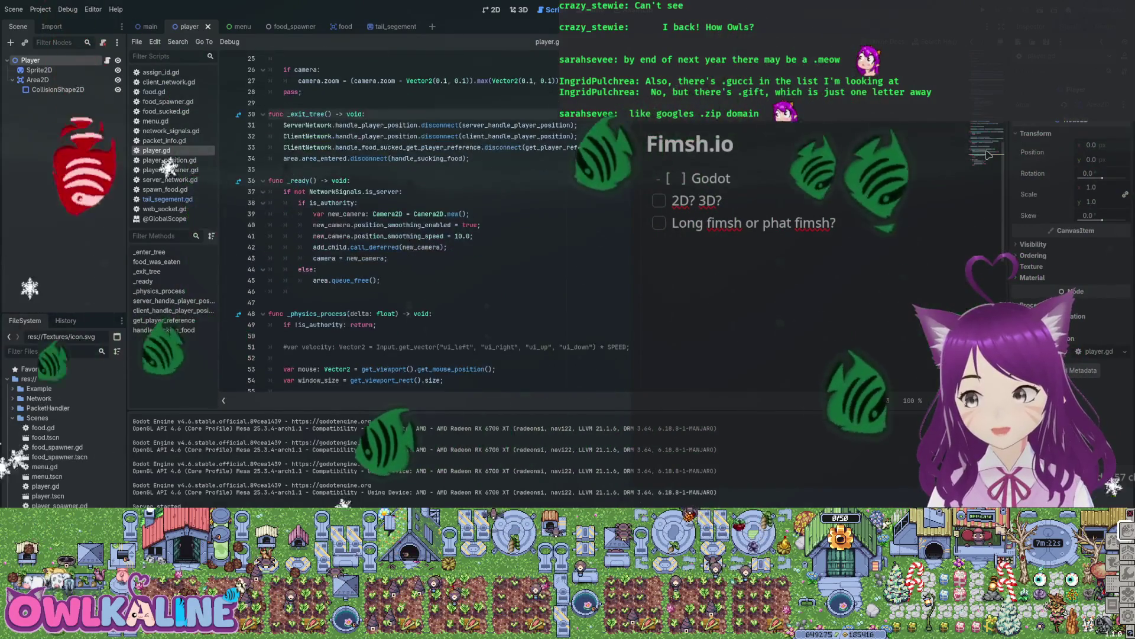
{"action": "left_click", "coordinate": [832, 198]}
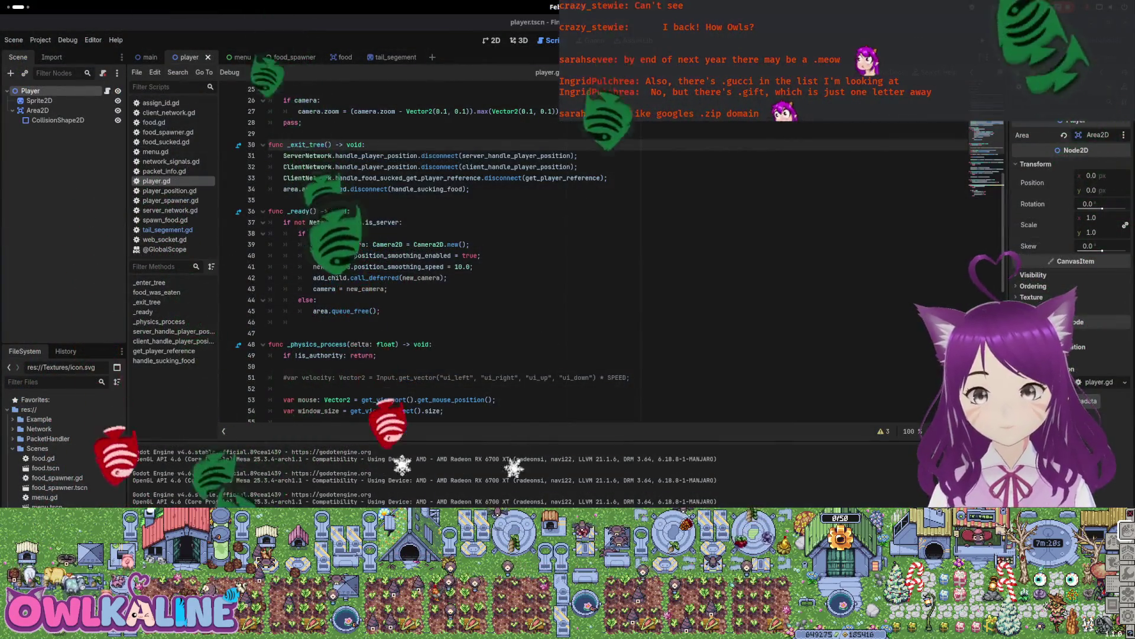
{"action": "key", "text": "F5"}
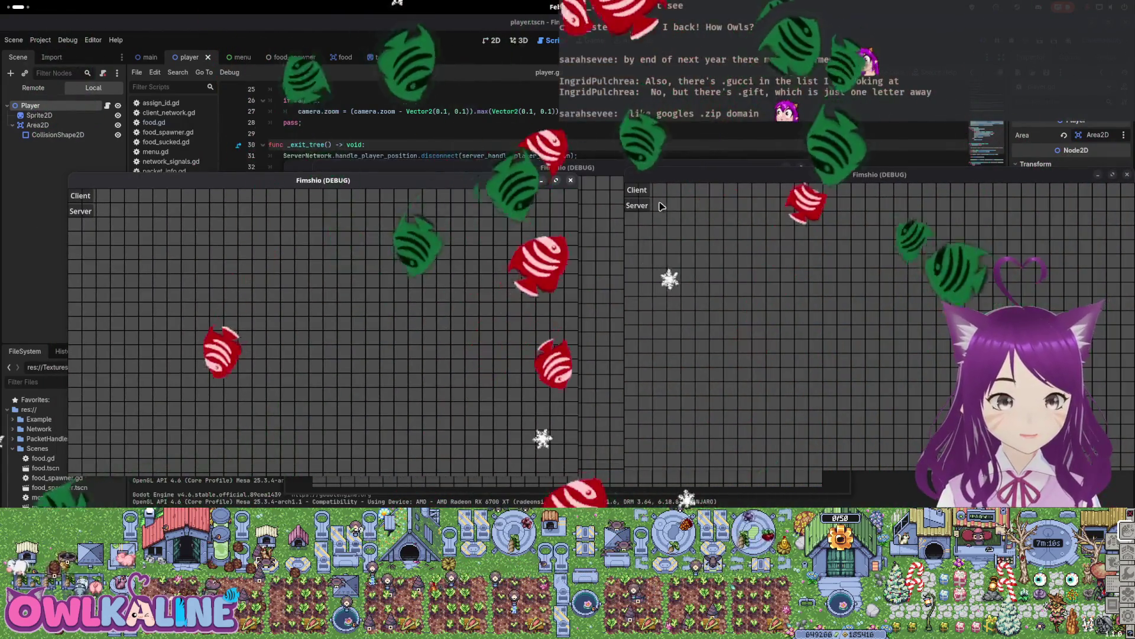
{"action": "left_click", "coordinate": [191, 211]}
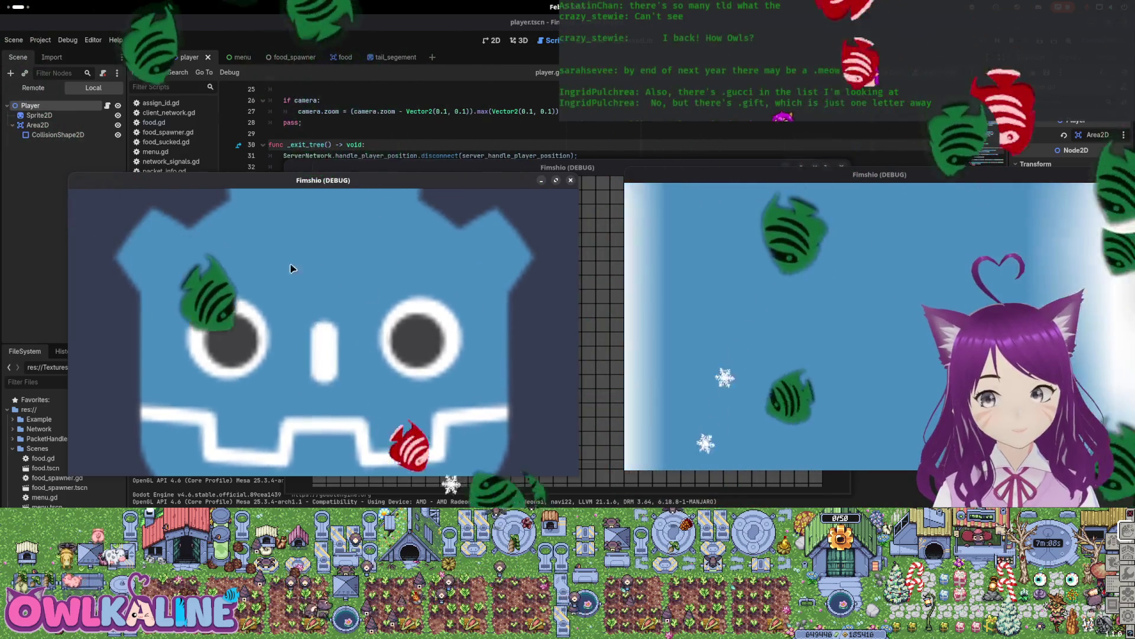
{"action": "key", "text": "F8"}
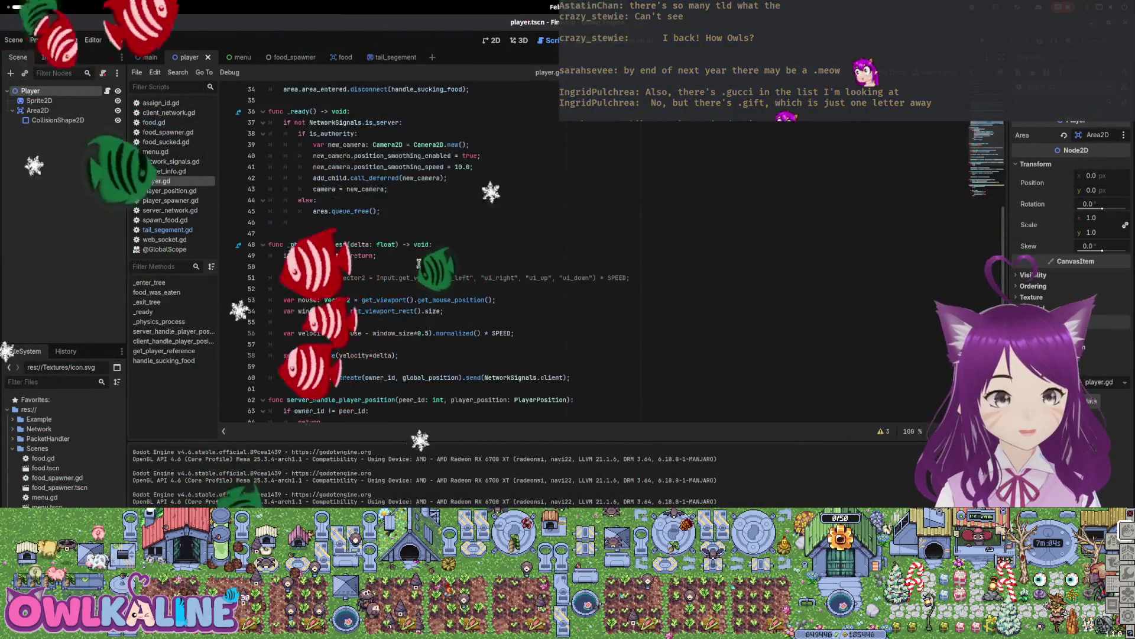
Browse player.gd and switch to the tail_segement scene and back to the player scene.
{"action": "scroll", "coordinate": [335, 261], "scroll_direction": "up", "scroll_amount": 10}
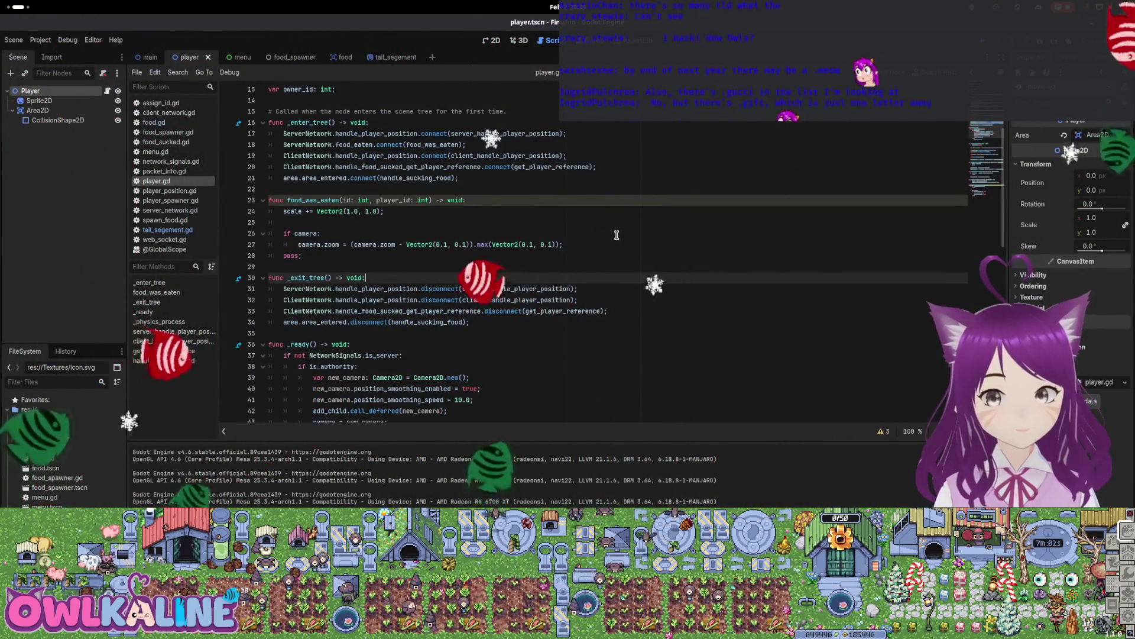
{"action": "scroll", "coordinate": [617, 234], "scroll_direction": "down", "scroll_amount": 3}
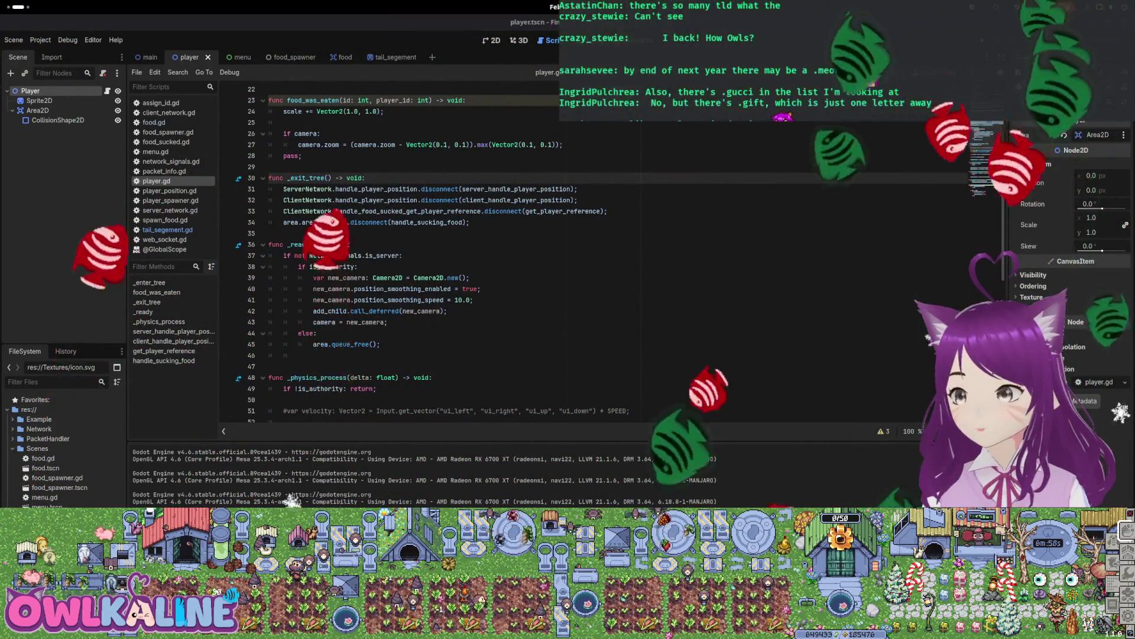
{"action": "scroll", "coordinate": [698, 158], "scroll_direction": "down", "scroll_amount": 5}
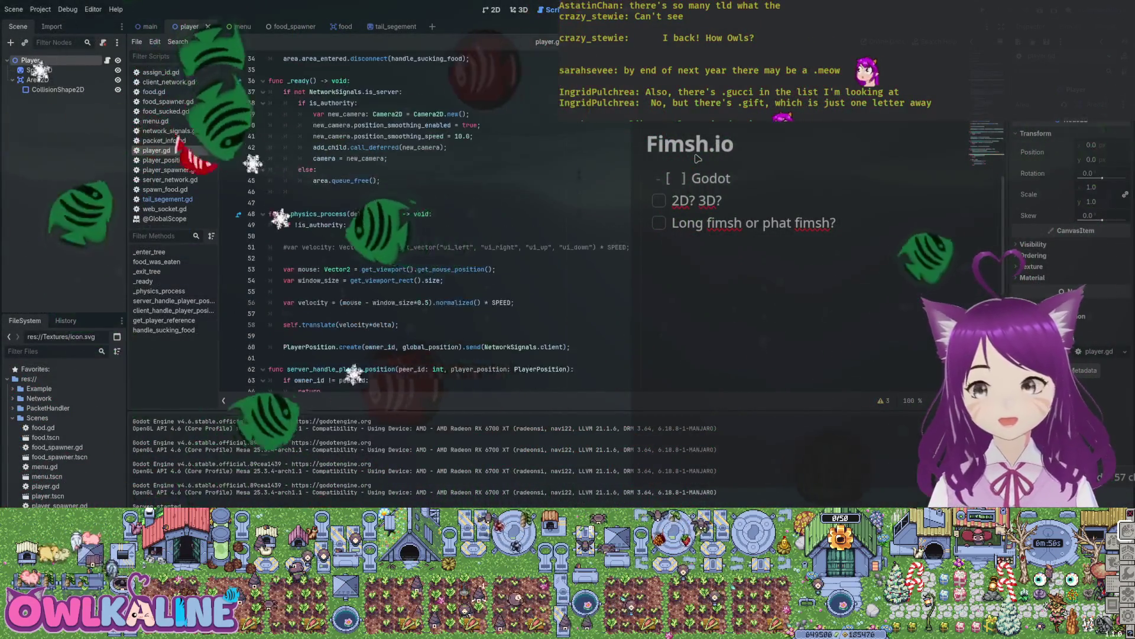
{"action": "scroll", "coordinate": [698, 158], "scroll_direction": "up", "scroll_amount": 12}
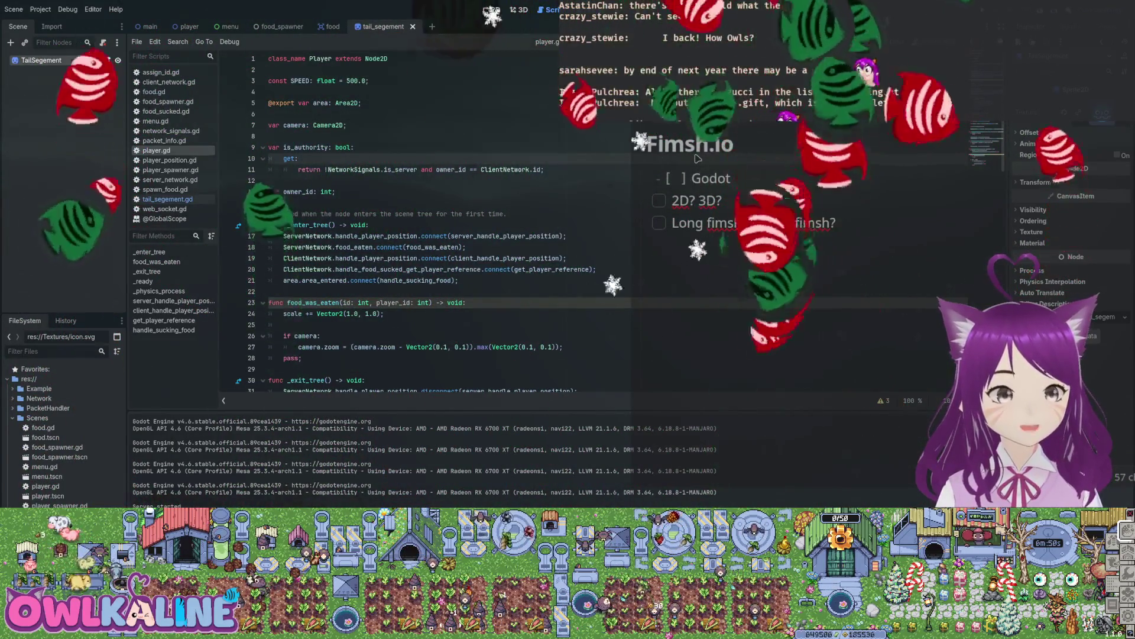
{"action": "key", "text": "ctrl+shift+Tab"}
{"action": "key", "text": "ctrl+shift+Tab"}
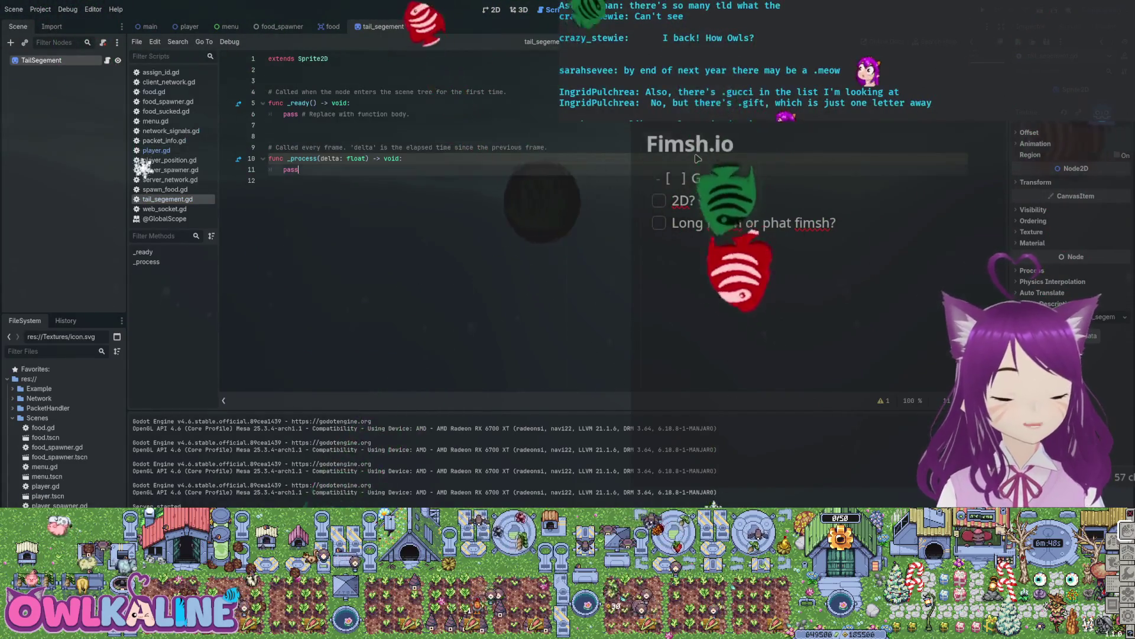
{"action": "key", "text": "ctrl+Tab"}
{"action": "key", "text": "ctrl+Tab"}
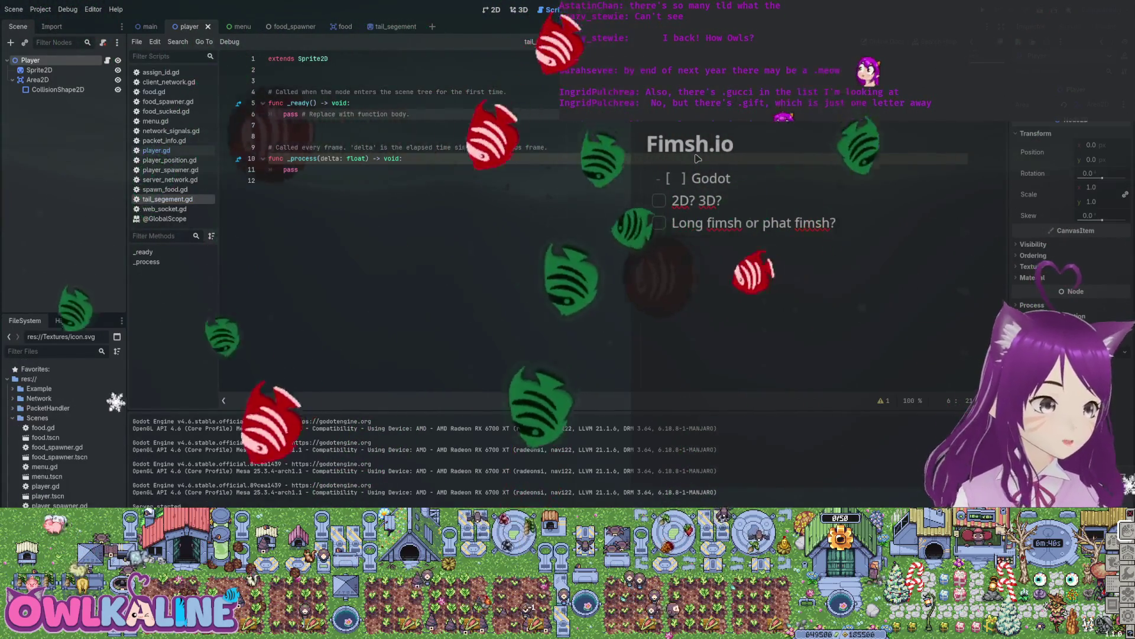
{"action": "scroll", "coordinate": [698, 159], "scroll_direction": "down", "scroll_amount": 15}
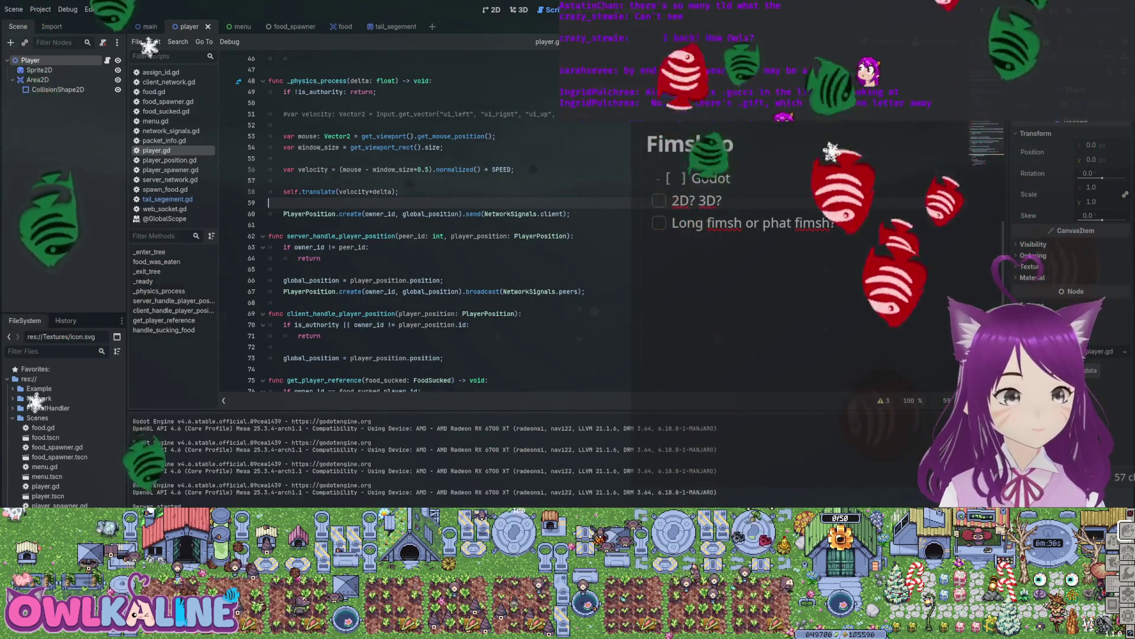
{"action": "scroll", "coordinate": [698, 158], "scroll_direction": "up", "scroll_amount": 1}
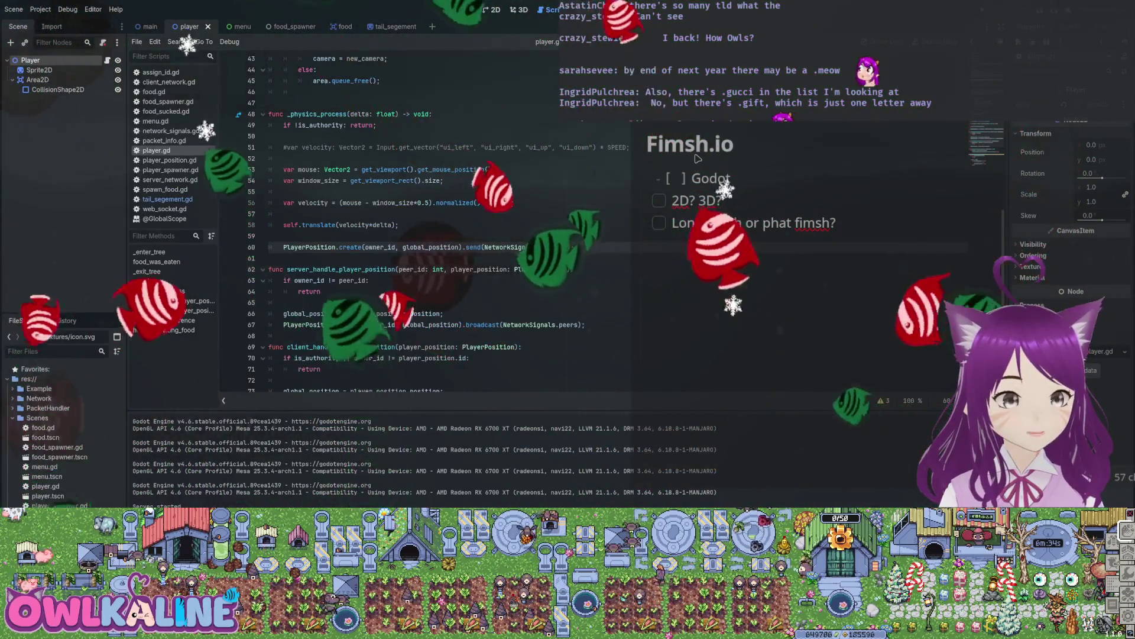
Insert an empty line after self.translate(velocity*delta) in _physics_process.
{"action": "left_click_drag", "start_coordinate": [340, 225], "coordinate": [386, 225]}
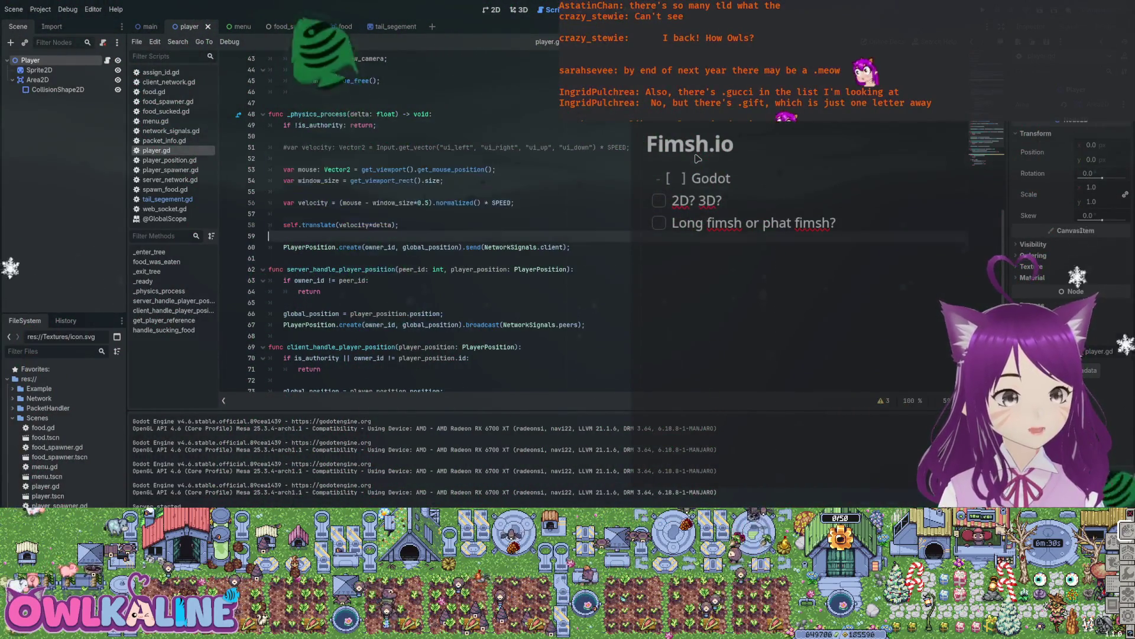
{"action": "scroll", "coordinate": [695, 158], "scroll_direction": "down", "scroll_amount": 2}
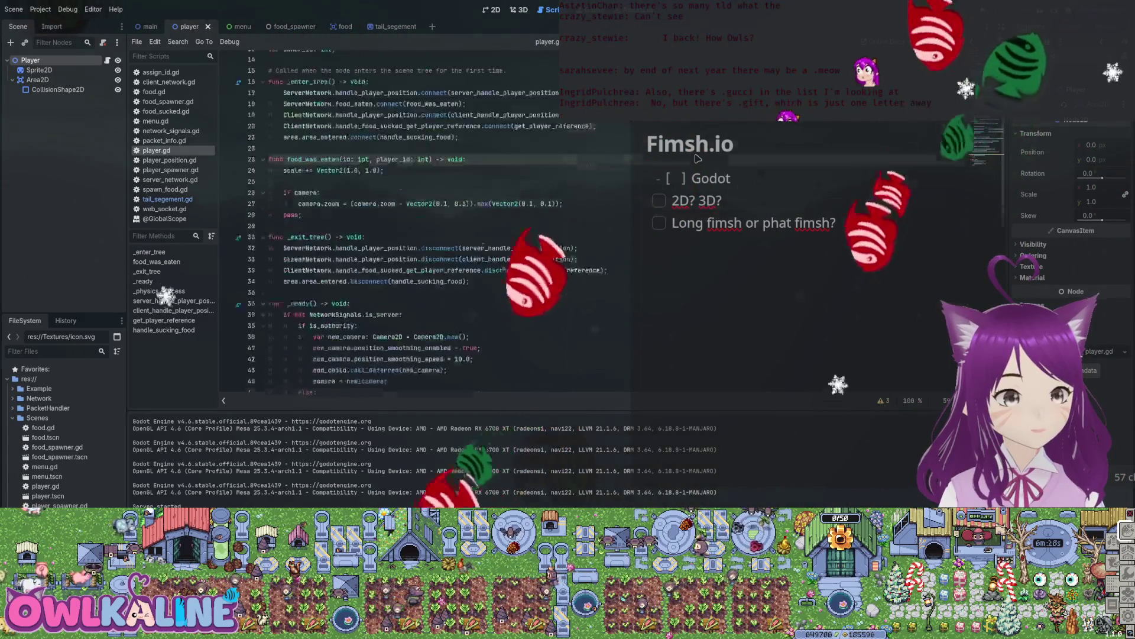
{"action": "scroll", "coordinate": [698, 158], "scroll_direction": "down", "scroll_amount": 3}
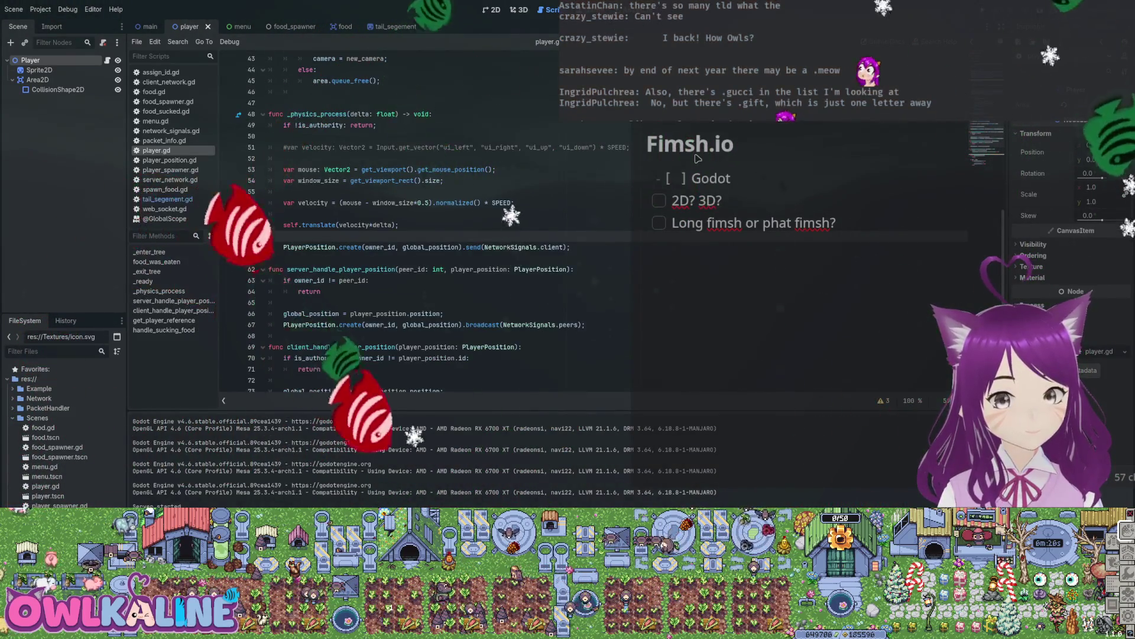
{"action": "scroll", "coordinate": [698, 158], "scroll_direction": "down", "scroll_amount": 2}
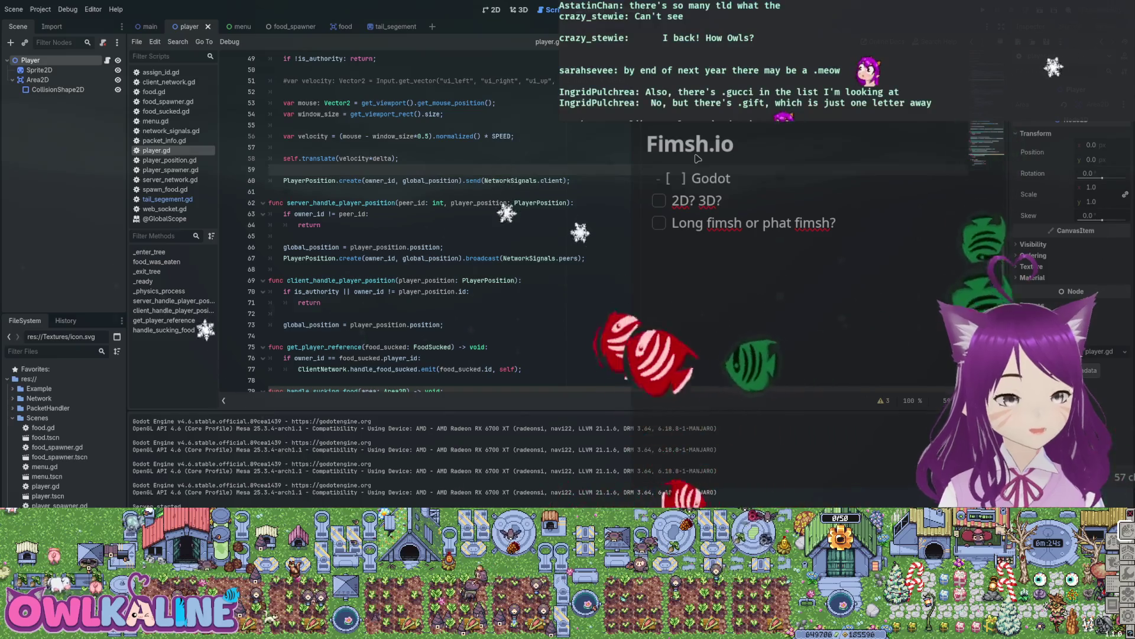
{"action": "key", "text": "Return"}
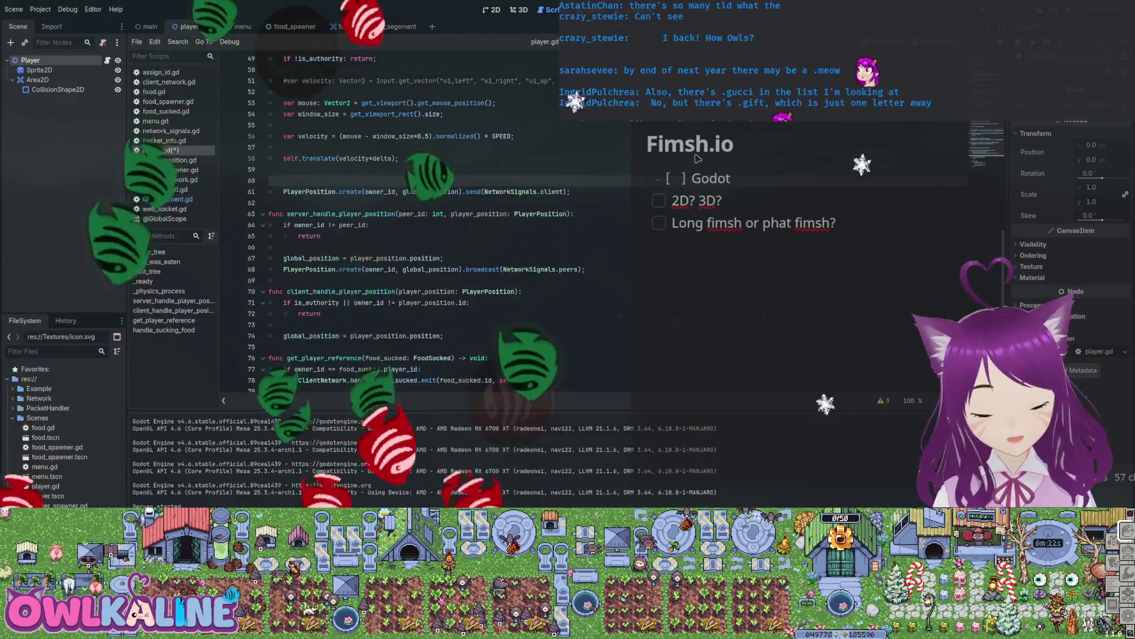
Set self.rotation to a Quaternion.from_euler(Vector3…) expression and save player.gd.
{"action": "type", "text": "self.rotation ="}
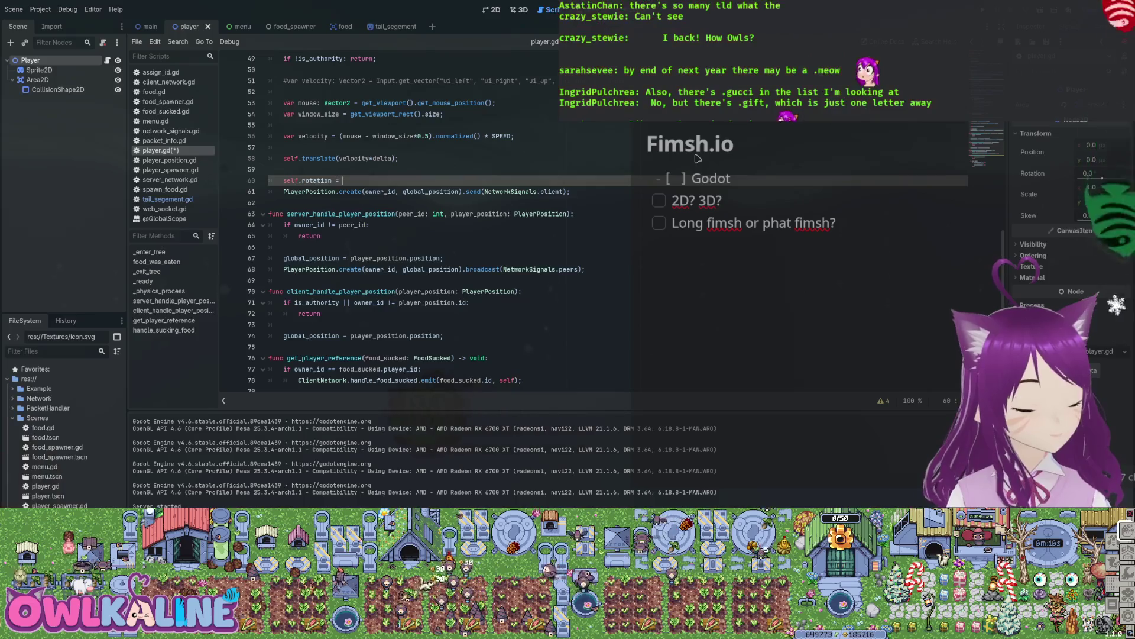
{"action": "type", "text": "ernion."}
{"action": "key", "text": "BackSpace"}
{"action": "key", "text": "BackSpace"}
{"action": "key", "text": "BackSpace"}
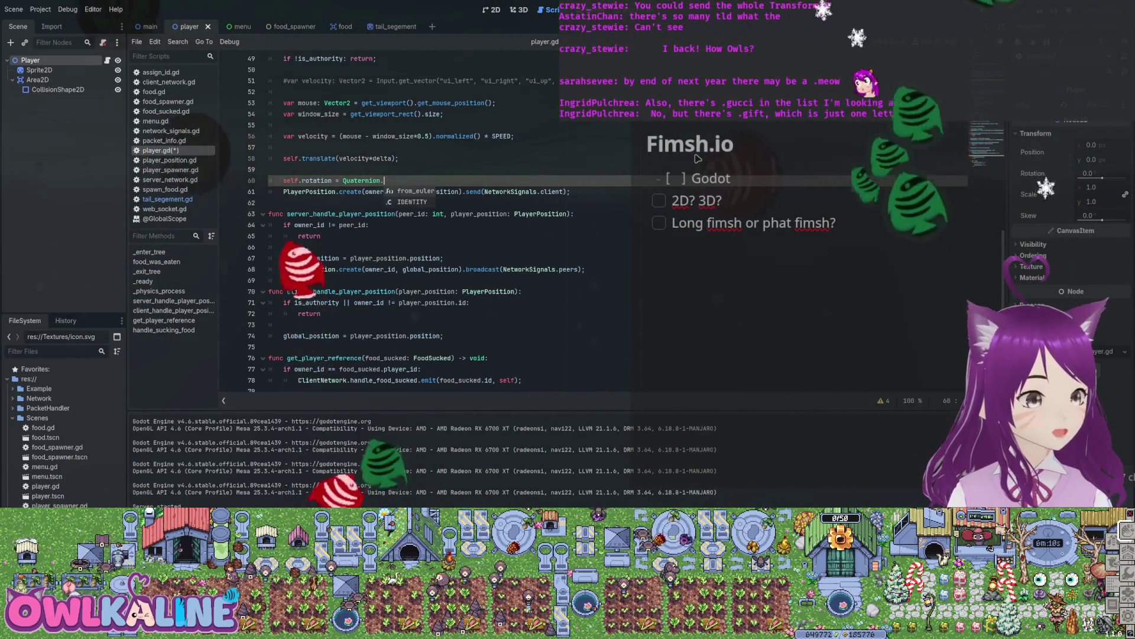
{"action": "key", "text": "Return"}
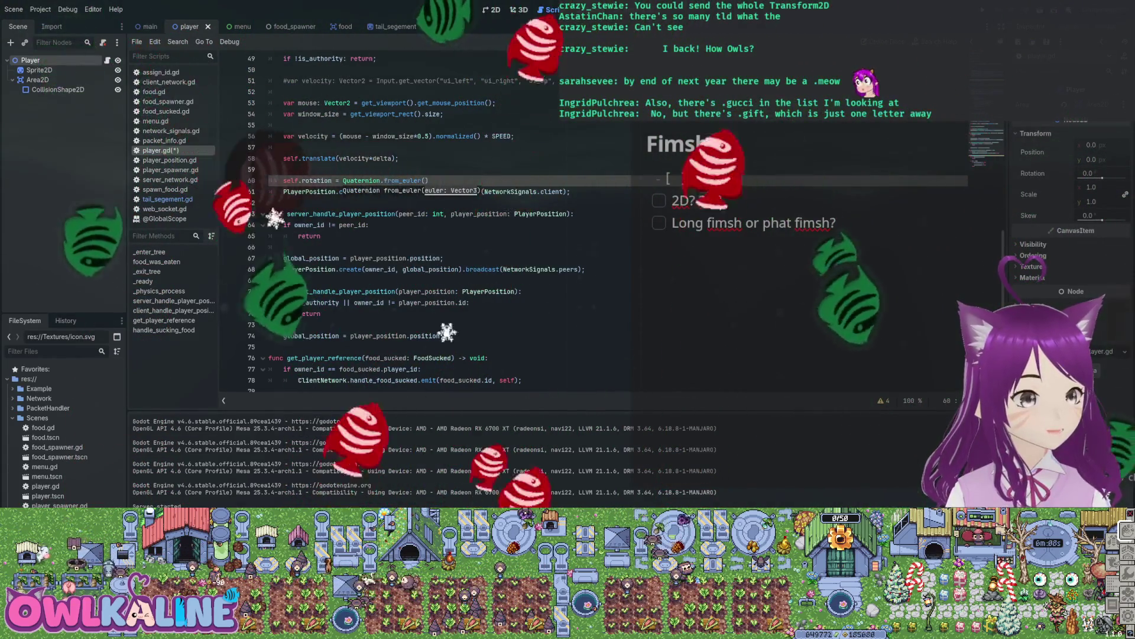
{"action": "type", "text": "V"}
{"action": "key", "text": "BackSpace"}
{"action": "type", "text": "tor3(0.0, 0.0, velocity.angle("}
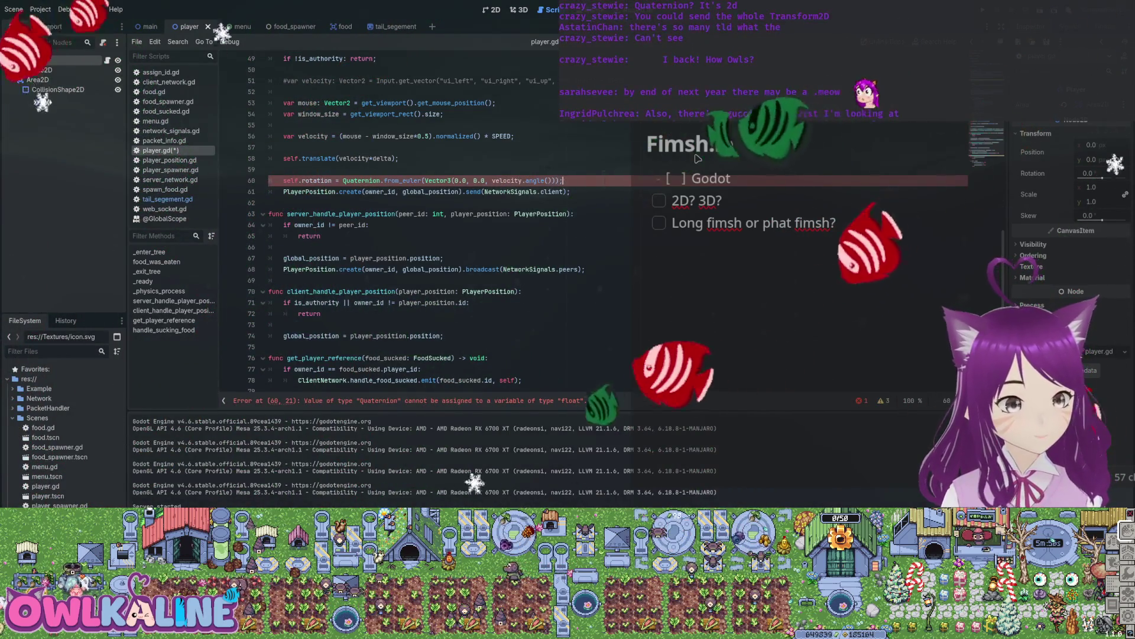
{"action": "key", "text": "ctrl+s"}
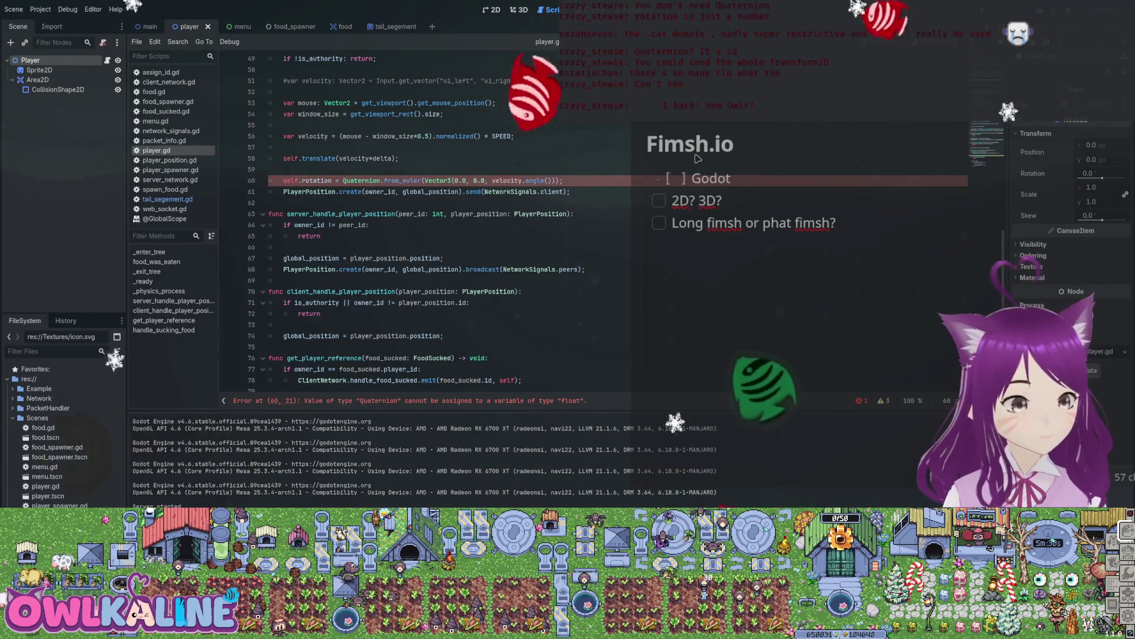
Comment out the Quaternion version, set self.rotation = velocity.angle(), save and run the game.
{"action": "type", "text": "#"}
{"action": "key", "text": "End"}
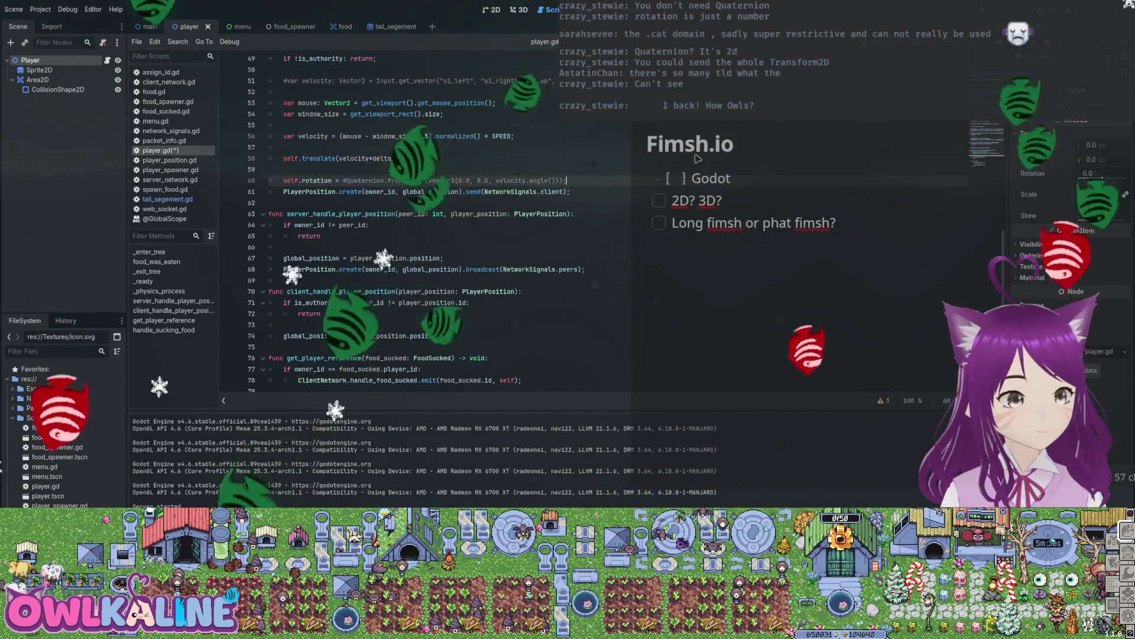
{"action": "key", "text": "Home"}
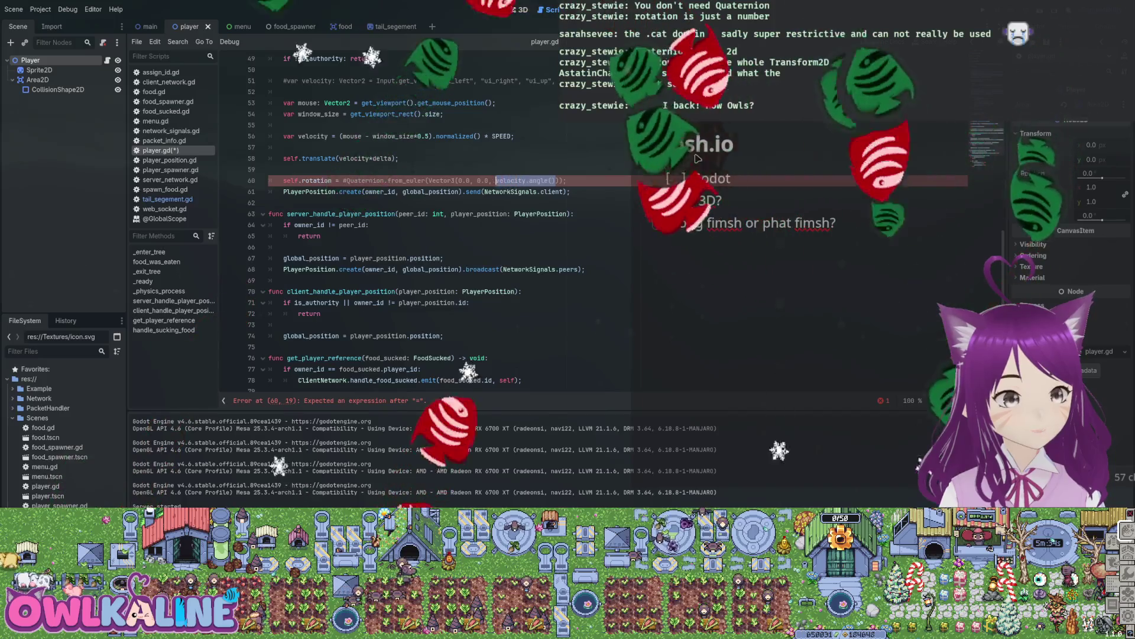
{"action": "type", "text": "velocity.angle();"}
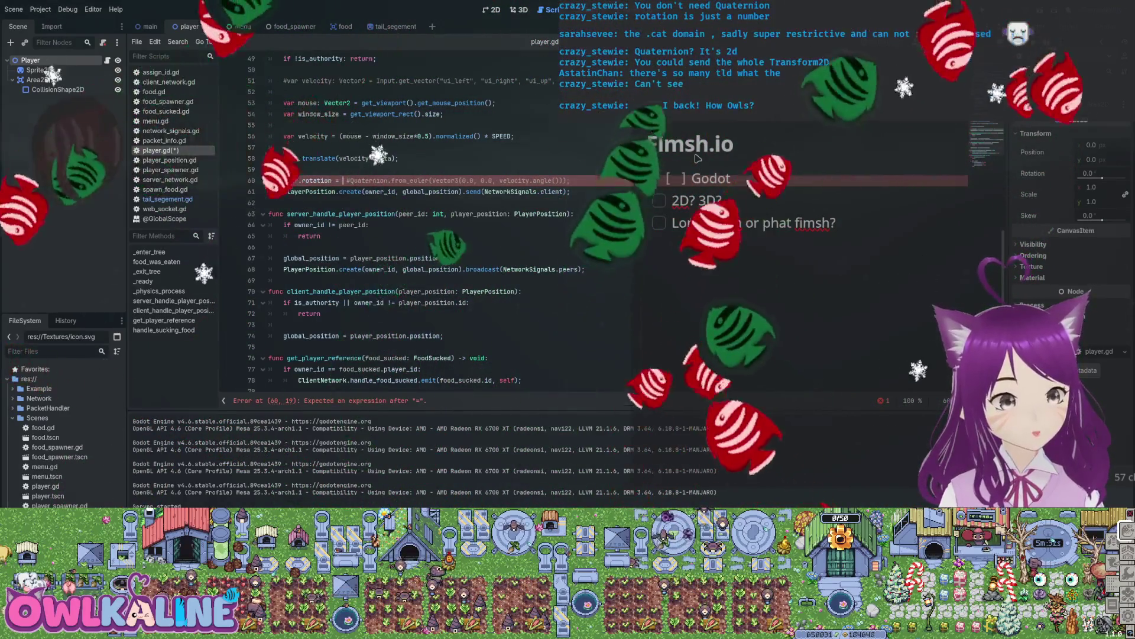
{"action": "key", "text": "ctrl+s"}
{"action": "key", "text": "F5"}
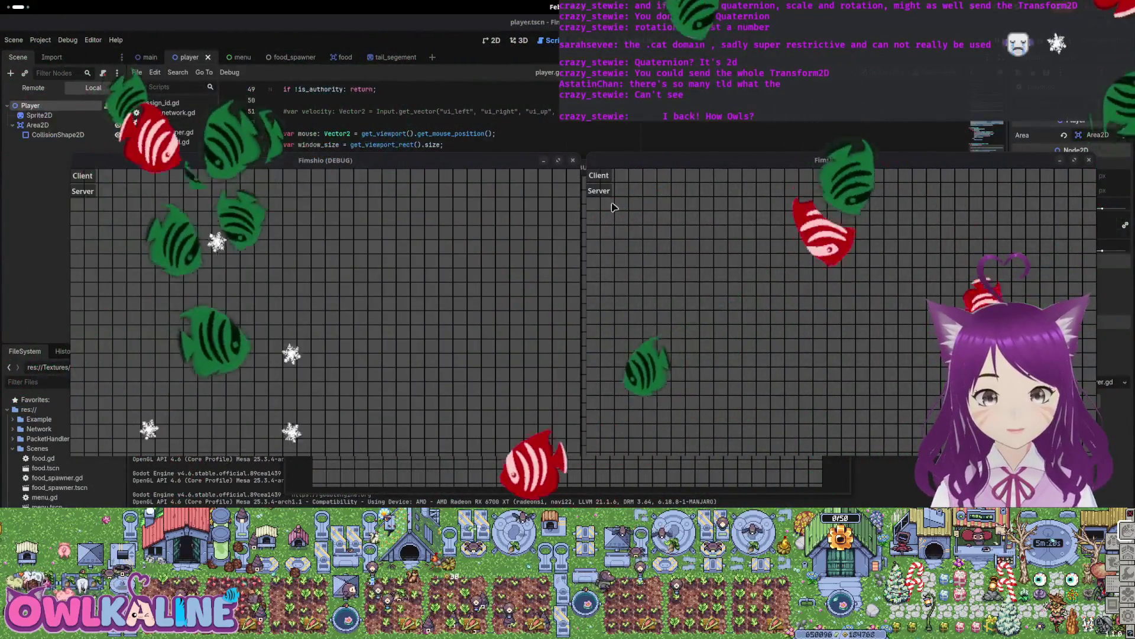
Host as Server in one debug window, join as Client in the other, then stop and return to the 2D player scene.
{"action": "left_click", "coordinate": [598, 191]}
{"action": "left_click", "coordinate": [82, 176]}
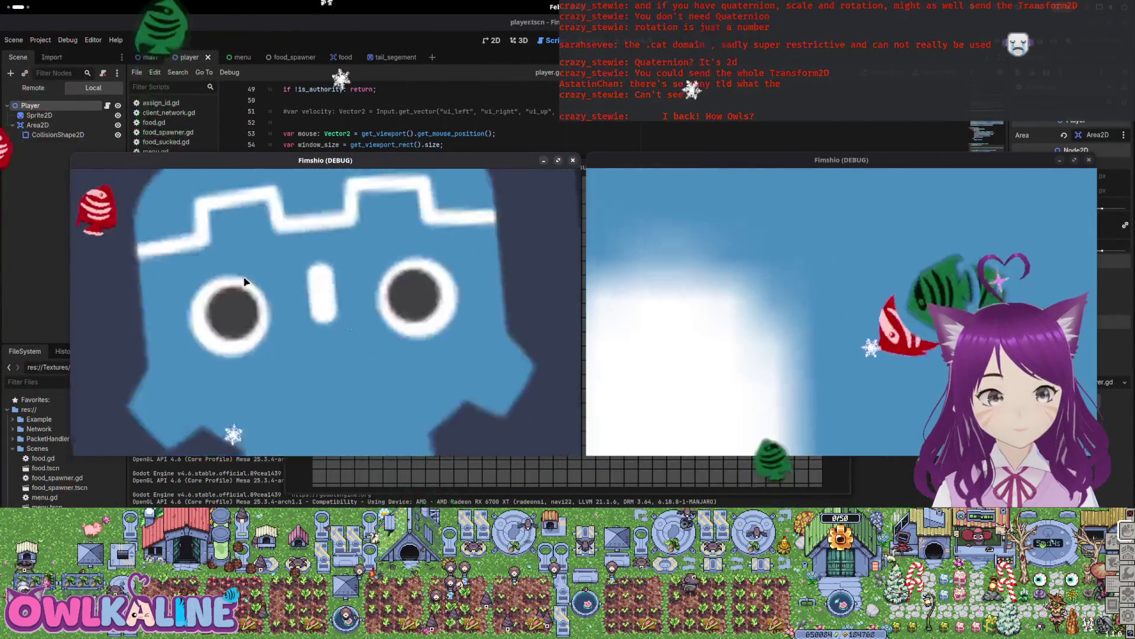
{"action": "key", "text": "F8"}
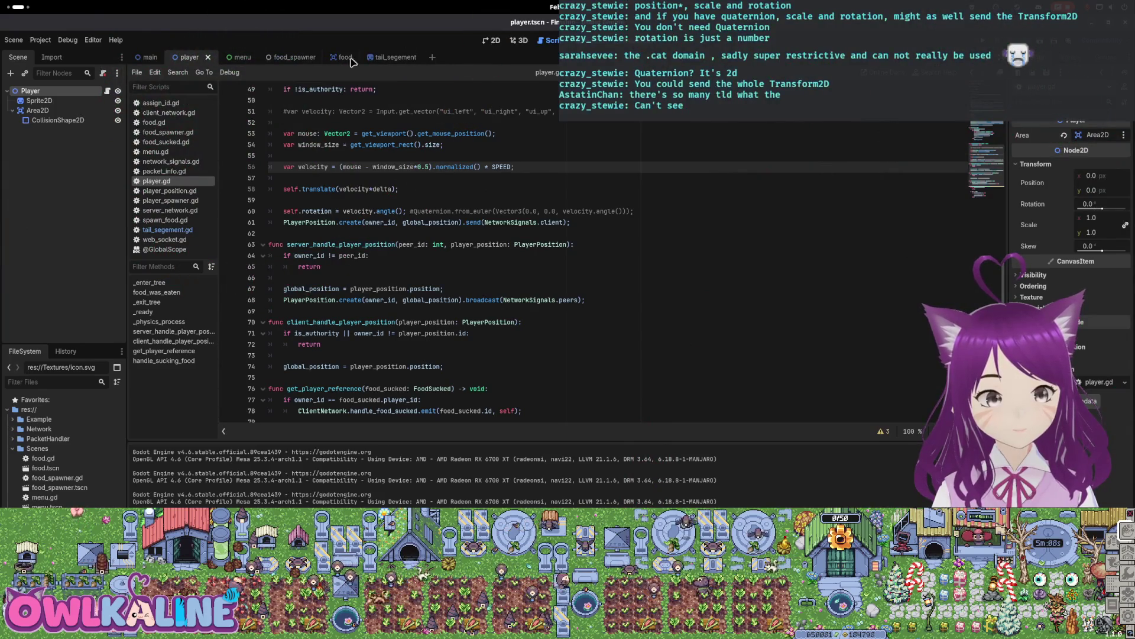
{"action": "left_click", "coordinate": [491, 41]}
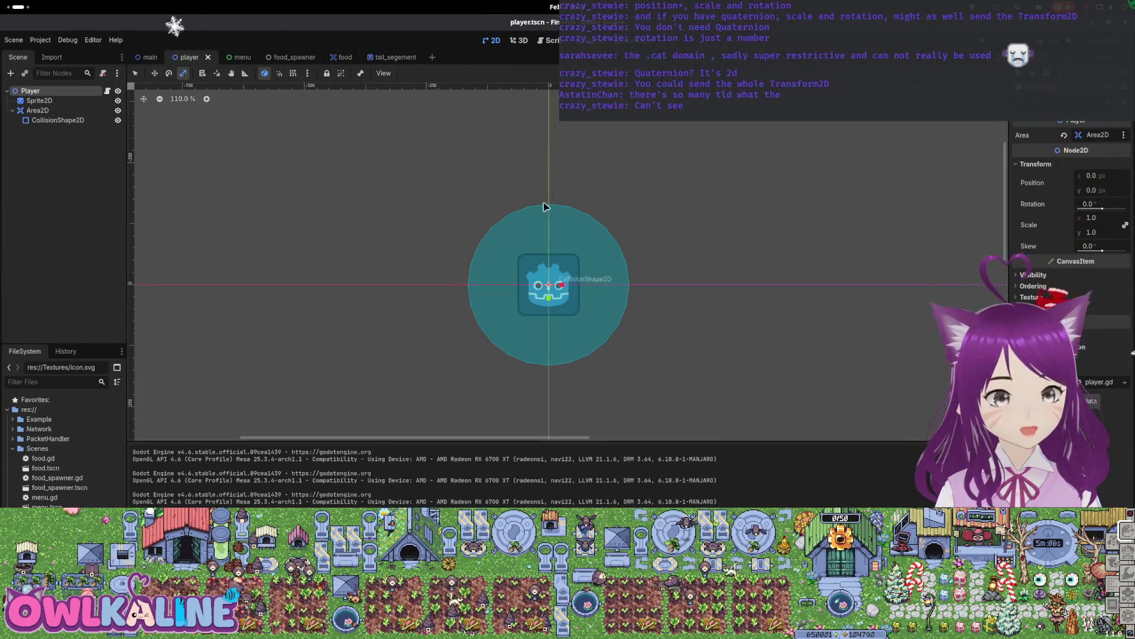
{"action": "key", "text": "ctrl+Tab"}
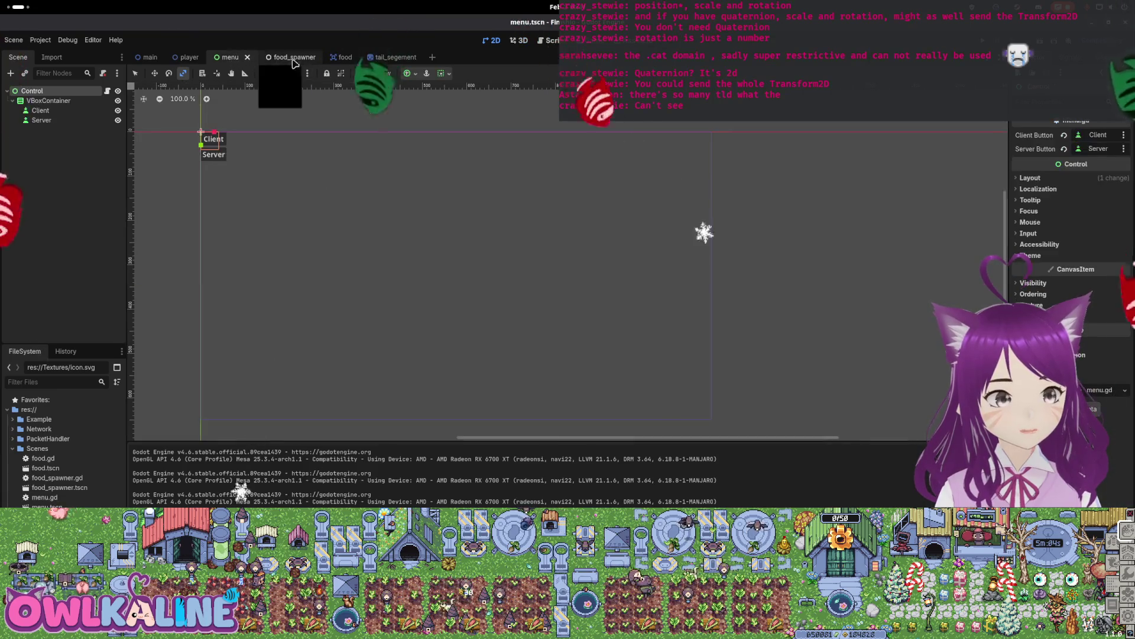
{"action": "left_click", "coordinate": [335, 58]}
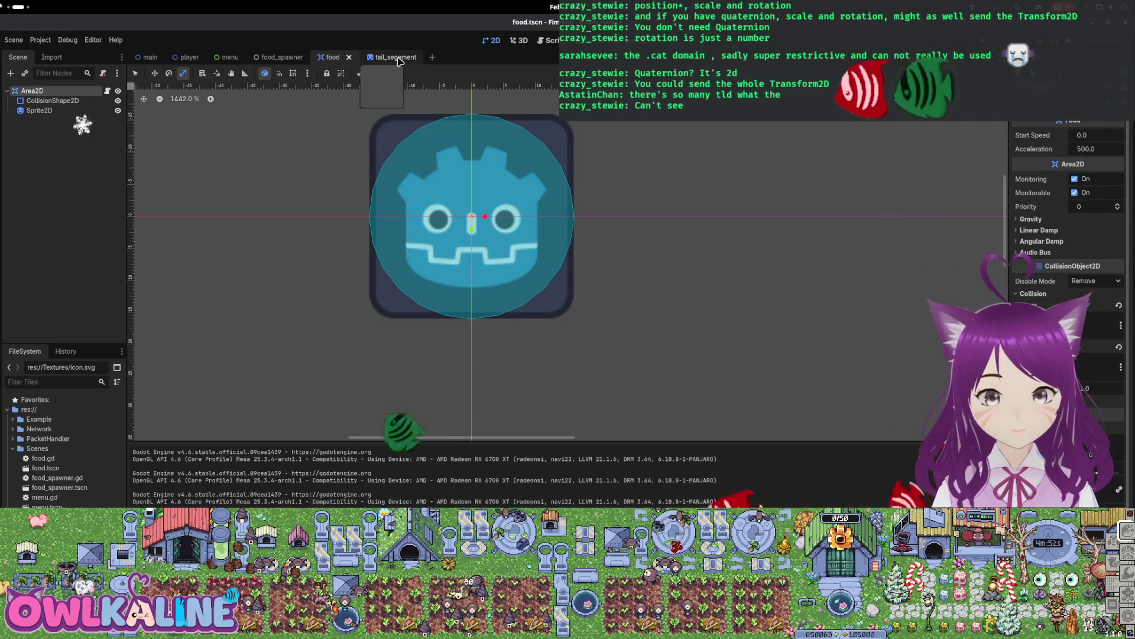
{"action": "scroll", "coordinate": [414, 216], "scroll_direction": "up", "scroll_amount": 2}
{"action": "scroll", "coordinate": [591, 355], "scroll_direction": "down", "scroll_amount": 4}
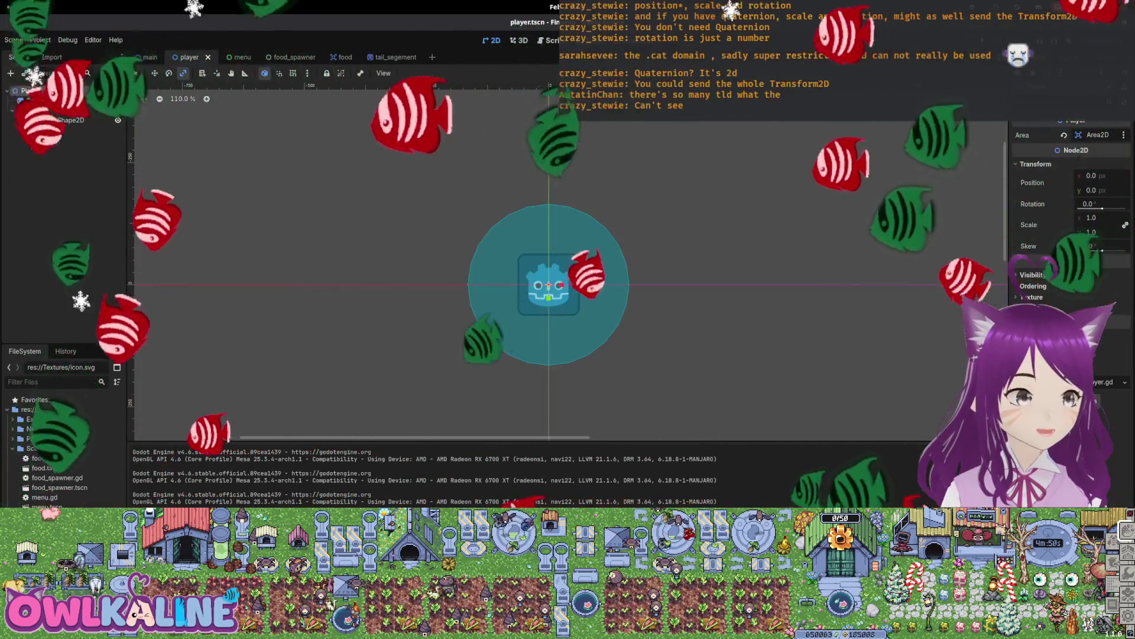
{"action": "left_click", "coordinate": [189, 57]}
{"action": "scroll", "coordinate": [452, 224], "scroll_direction": "down", "scroll_amount": 2}
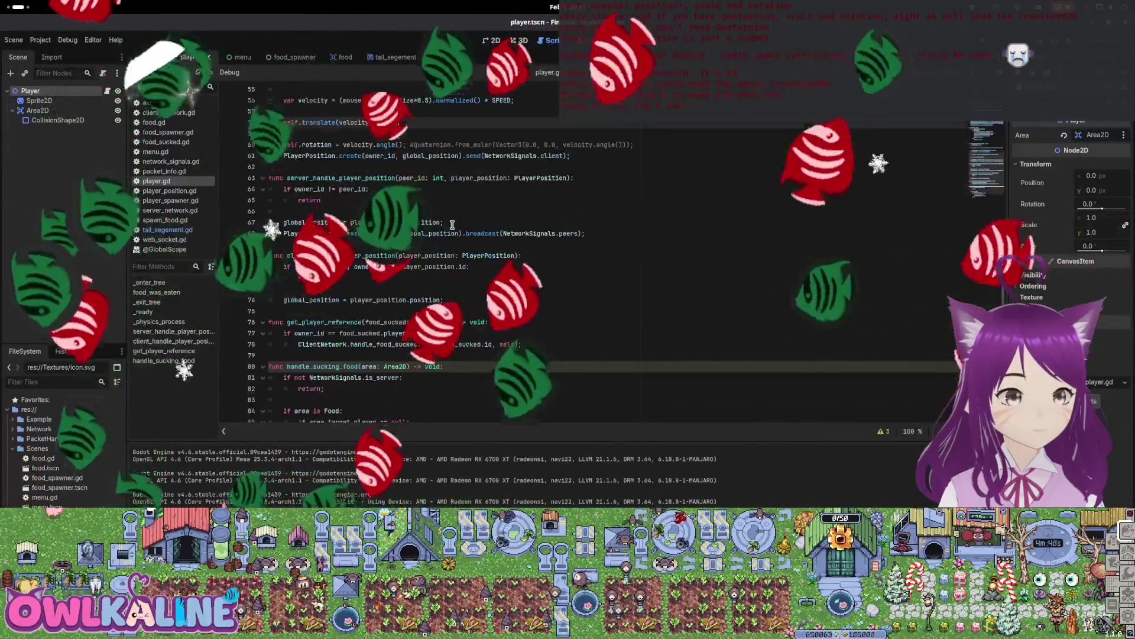
Append + 90.0 to velocity.angle() on line 60 and run the game to test the offset.
{"action": "scroll", "coordinate": [420, 242], "scroll_direction": "up", "scroll_amount": 1}
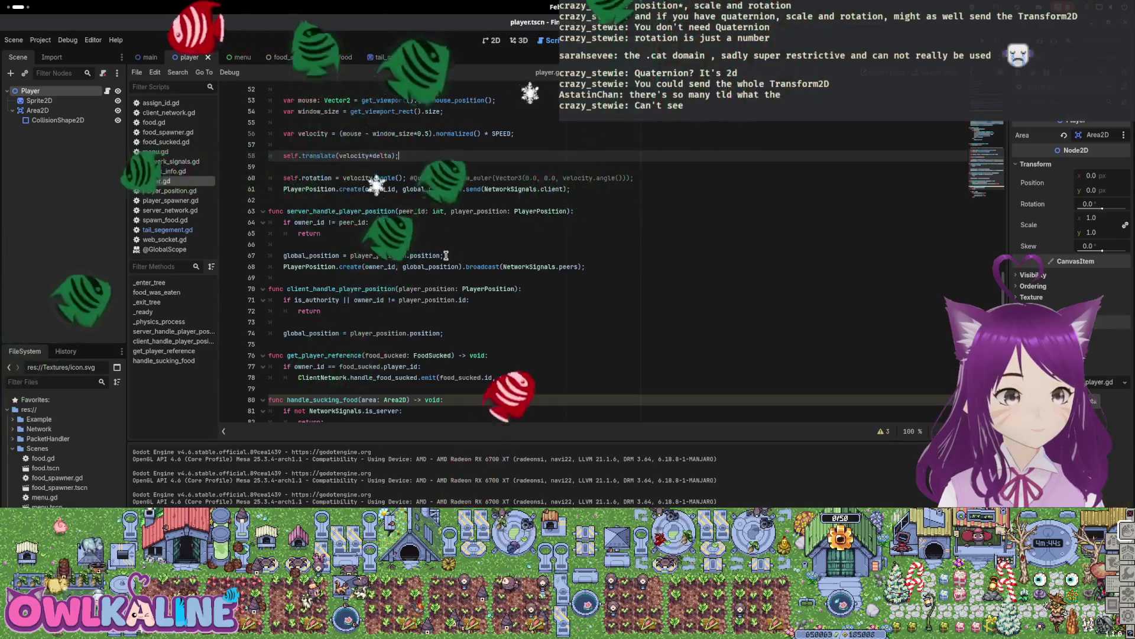
{"action": "scroll", "coordinate": [449, 283], "scroll_direction": "down", "scroll_amount": 1}
{"action": "scroll", "coordinate": [463, 280], "scroll_direction": "up", "scroll_amount": 3}
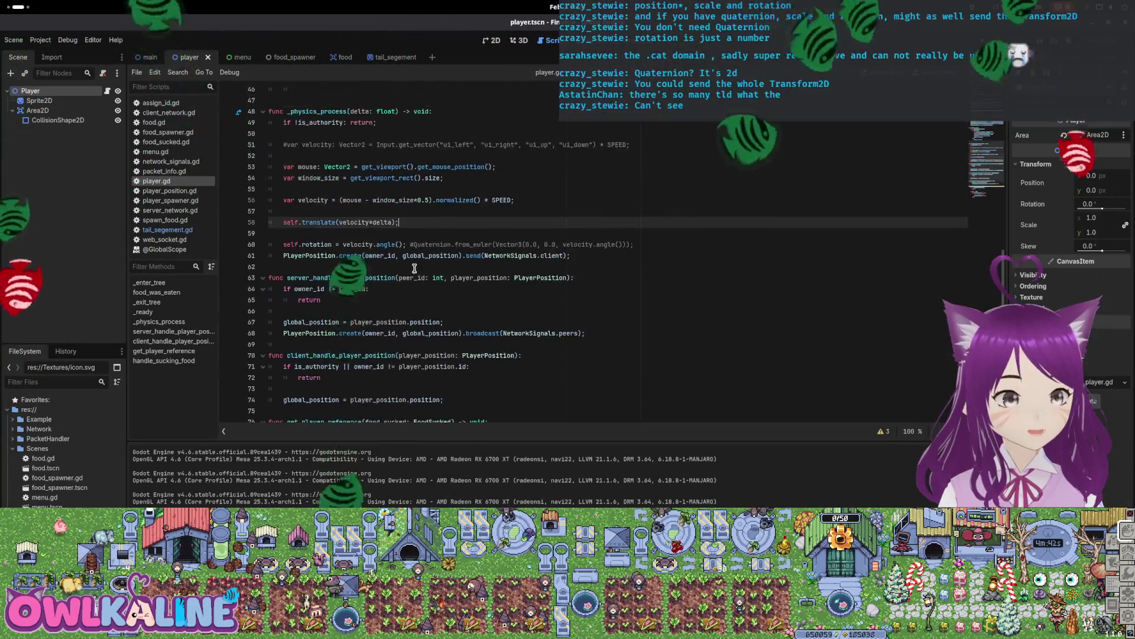
{"action": "left_click", "coordinate": [404, 244]}
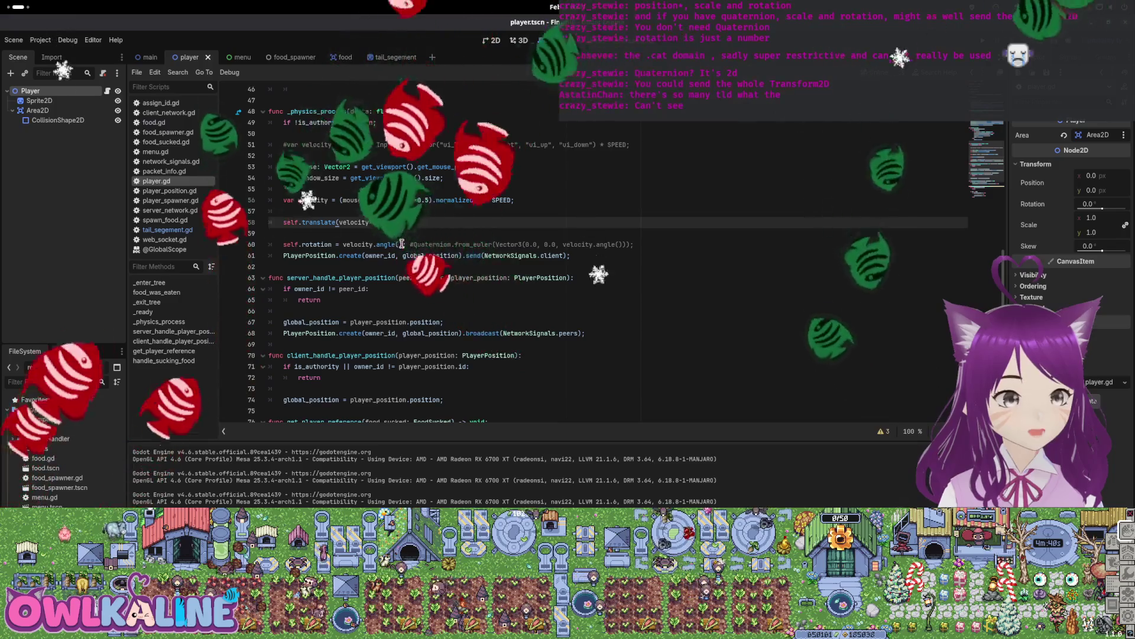
{"action": "type", "text": "+ 90.0"}
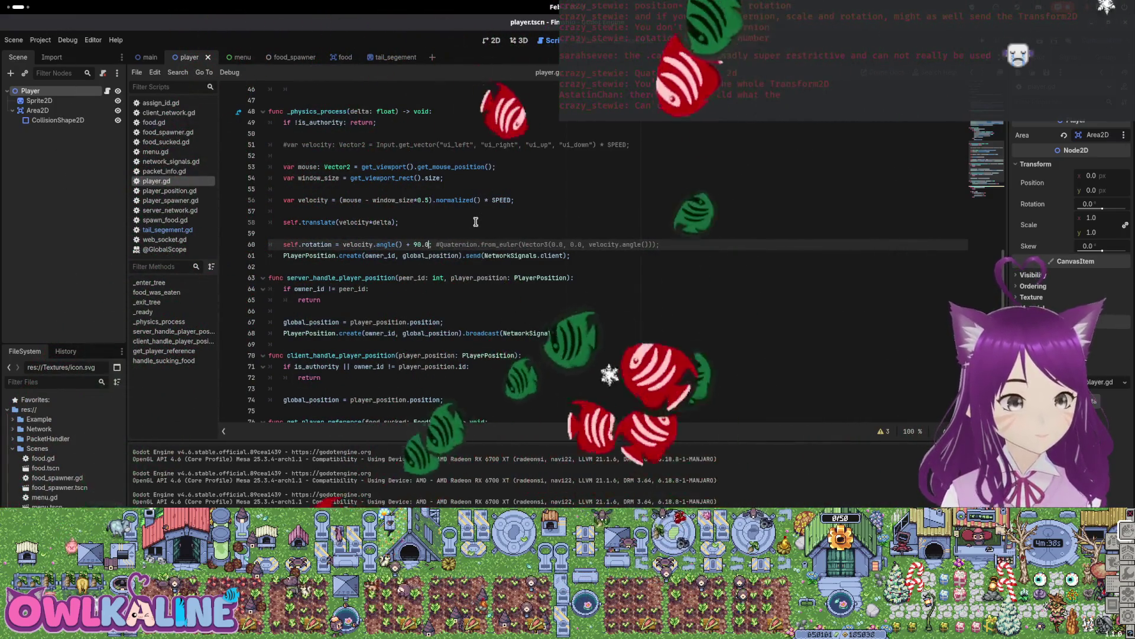
{"action": "key", "text": "F5"}
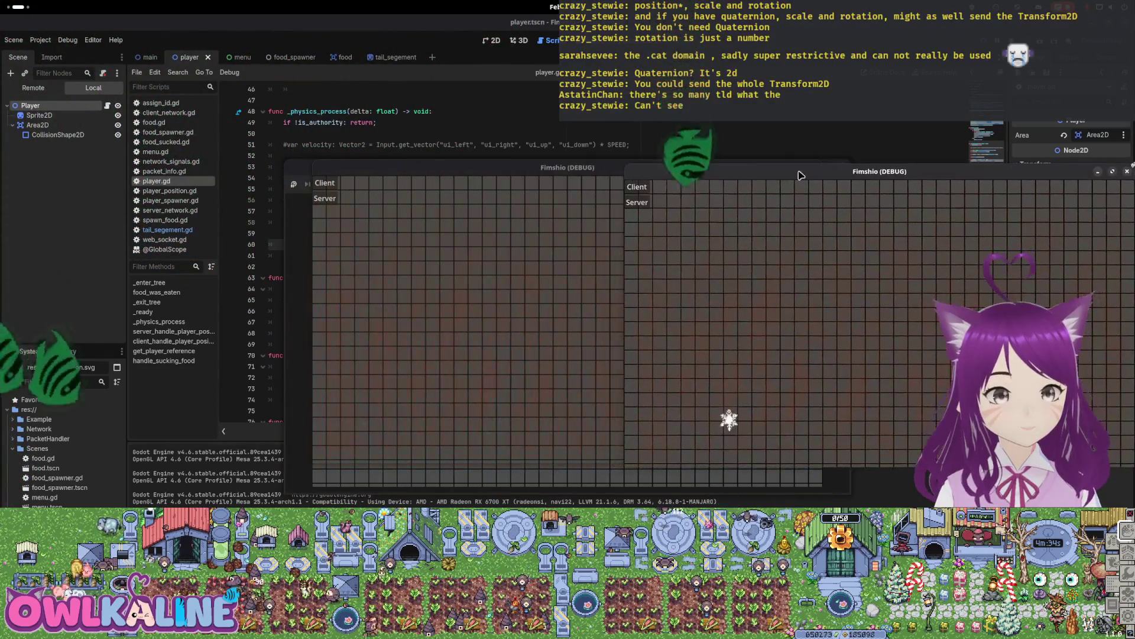
{"action": "left_click", "coordinate": [62, 185]}
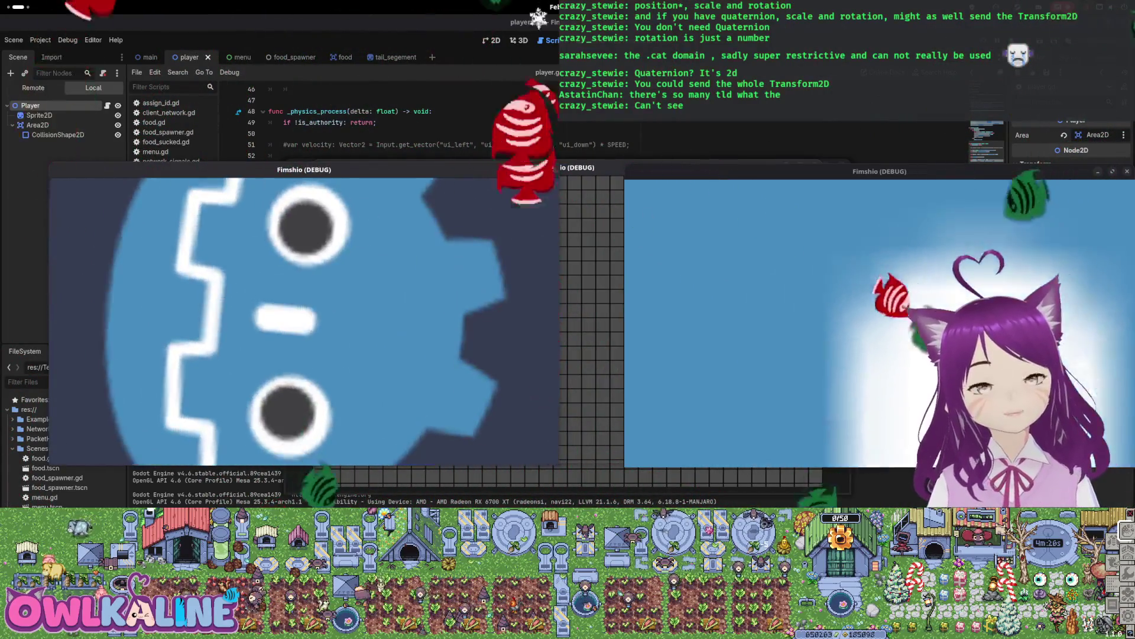
{"action": "key", "text": "F8"}
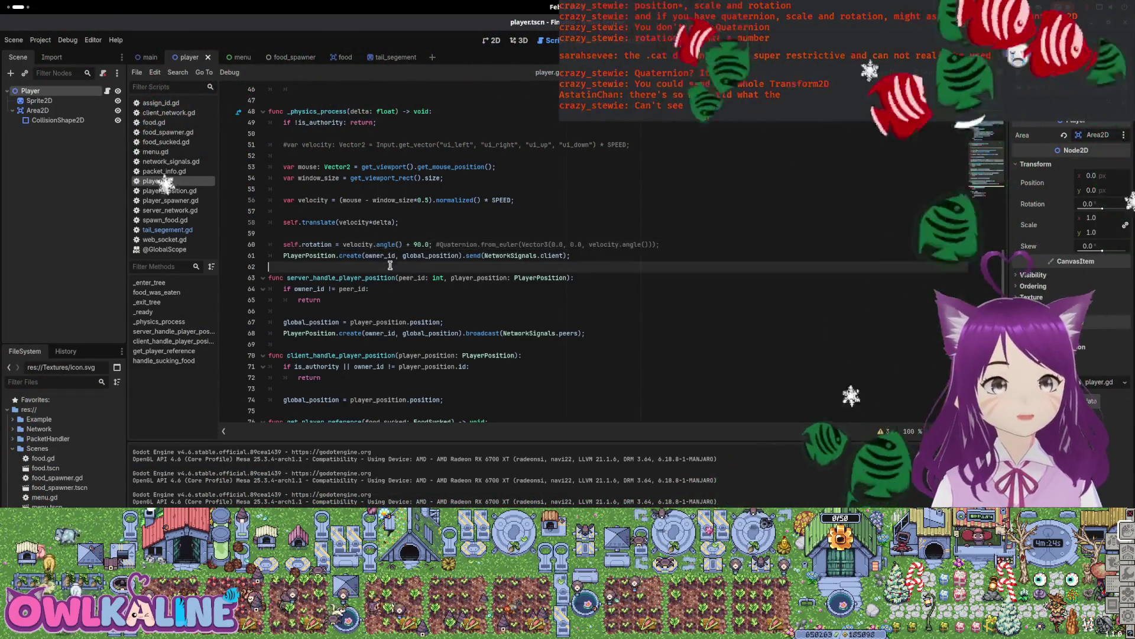
{"action": "scroll", "coordinate": [390, 266], "scroll_direction": "up", "scroll_amount": 15}
{"action": "scroll", "coordinate": [380, 277], "scroll_direction": "down", "scroll_amount": 18}
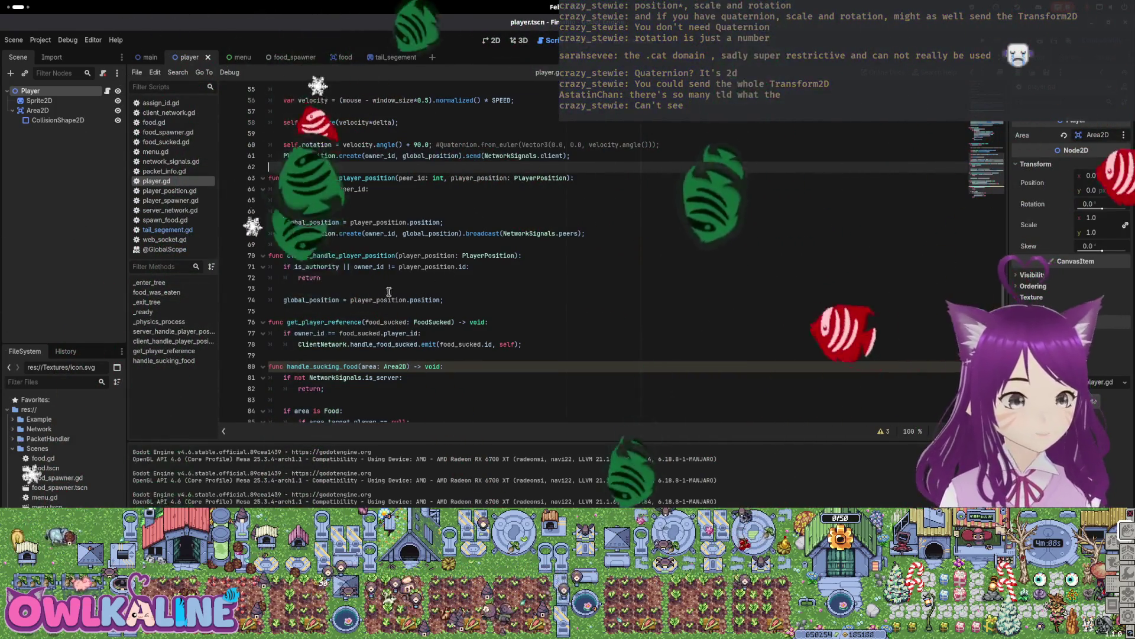
{"action": "scroll", "coordinate": [388, 292], "scroll_direction": "up", "scroll_amount": 6}
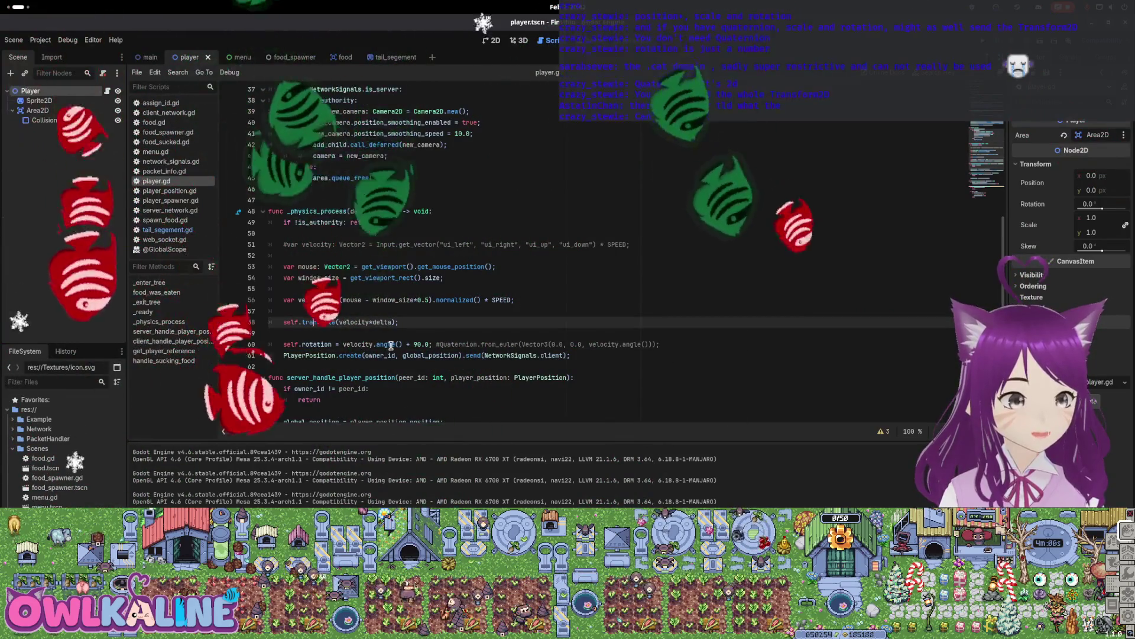
{"action": "left_click", "coordinate": [473, 332]}
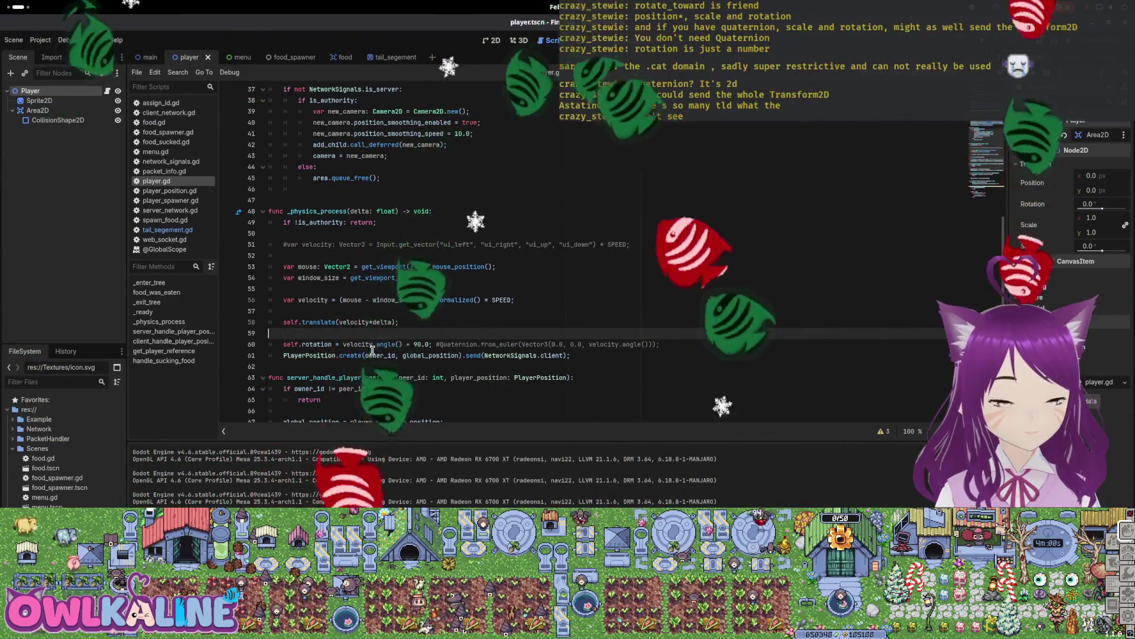
{"action": "left_click", "coordinate": [283, 343]}
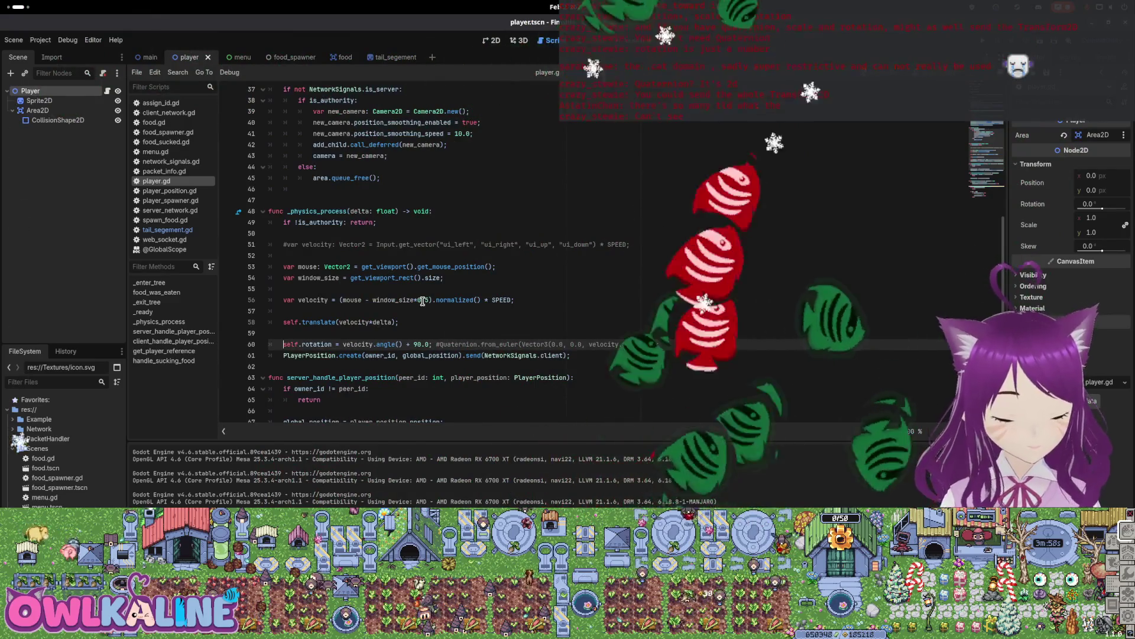
{"action": "type", "text": "#"}
{"action": "key", "text": "End"}
{"action": "key", "text": "Return"}
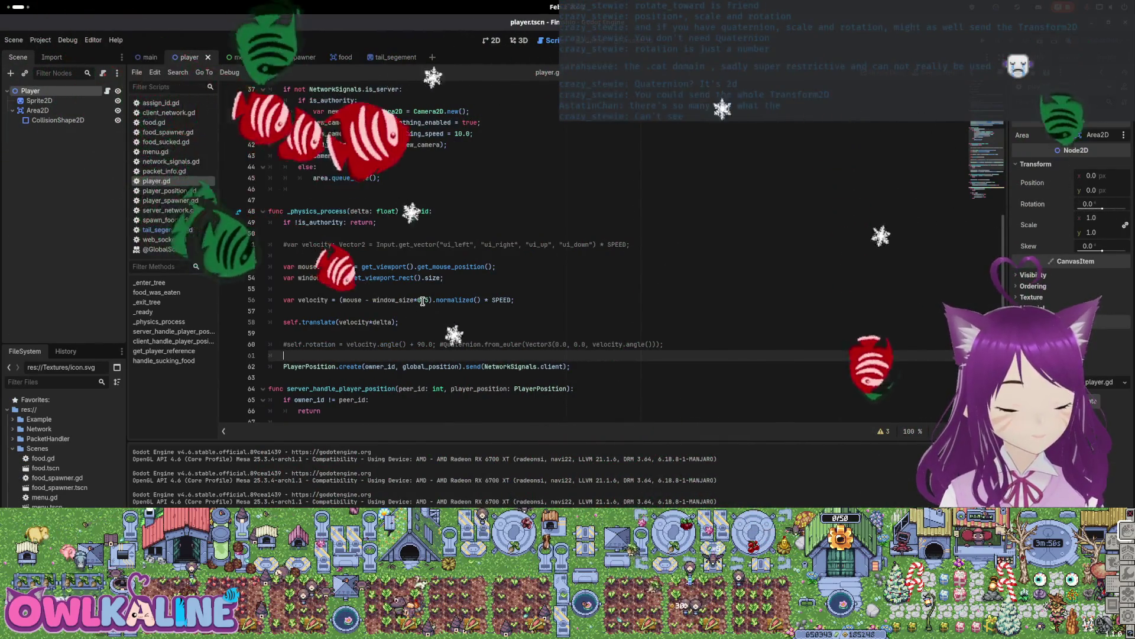
Set rotation via rotate_toward(self.rotation, velocity.angle() + 90.0, …) in _physics_process.
{"action": "type", "text": "rotate_"}
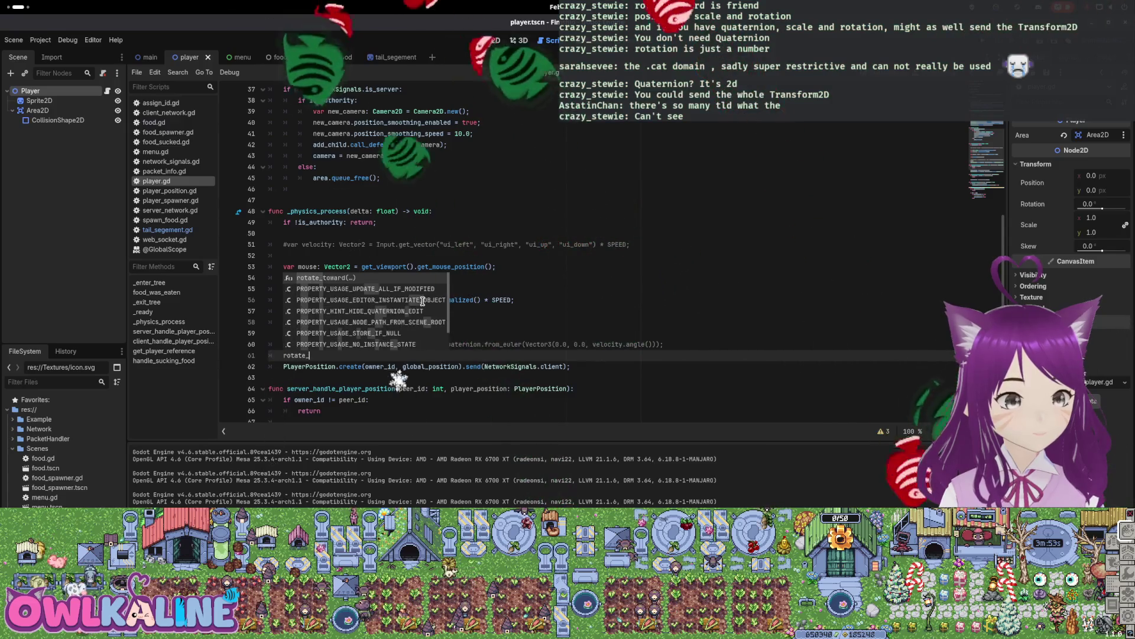
{"action": "key", "text": "Return"}
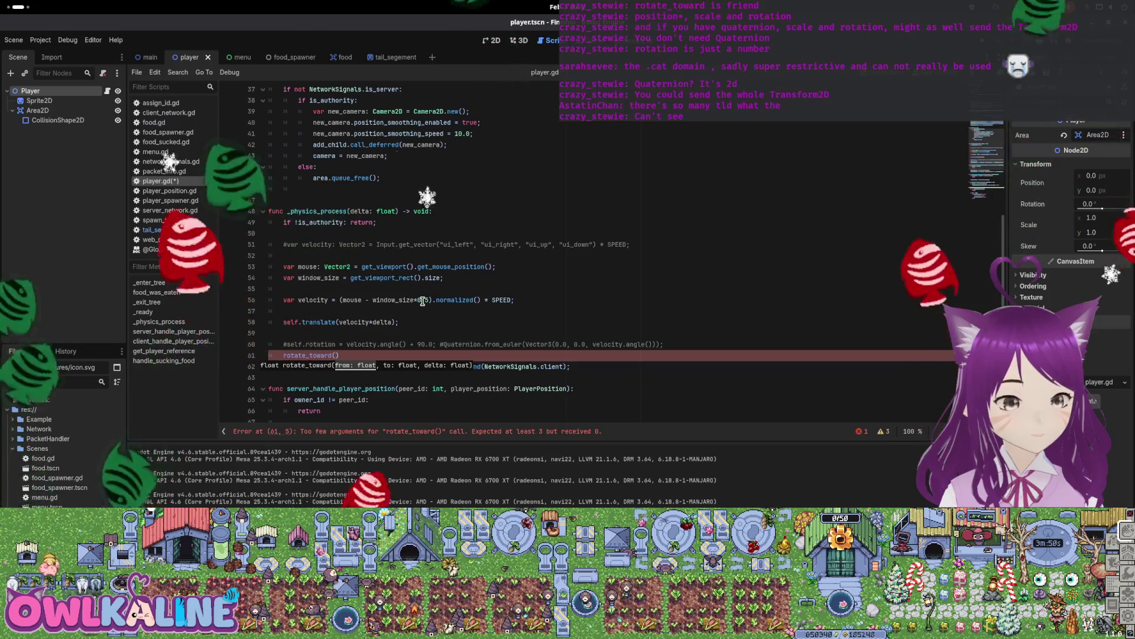
{"action": "type", "text": "self.rotat"}
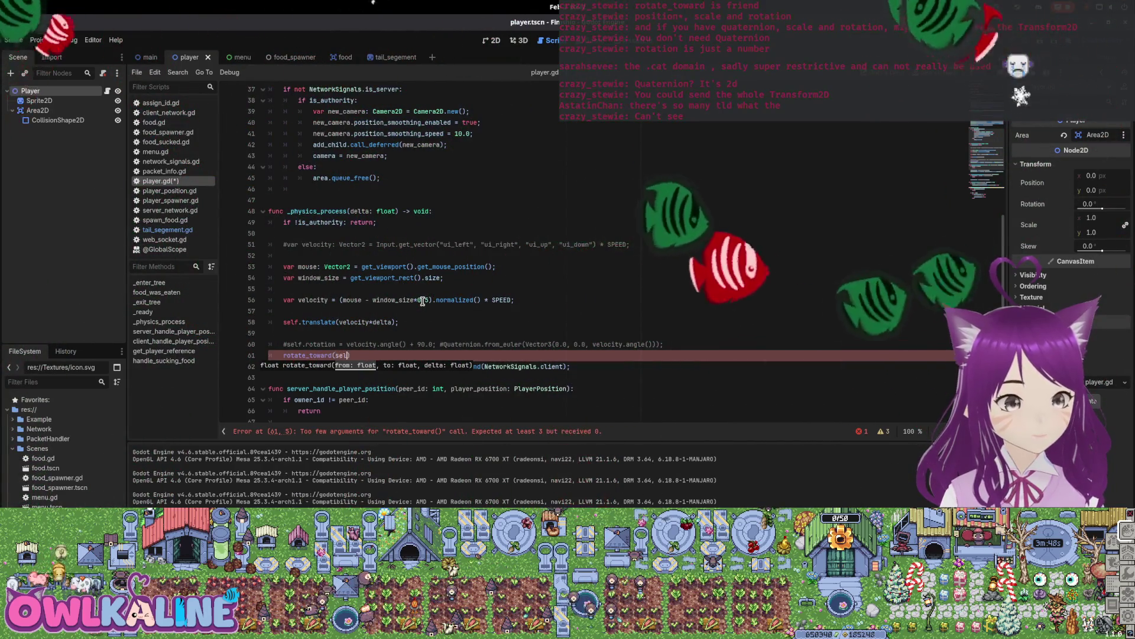
{"action": "type", "text": "ion,"}
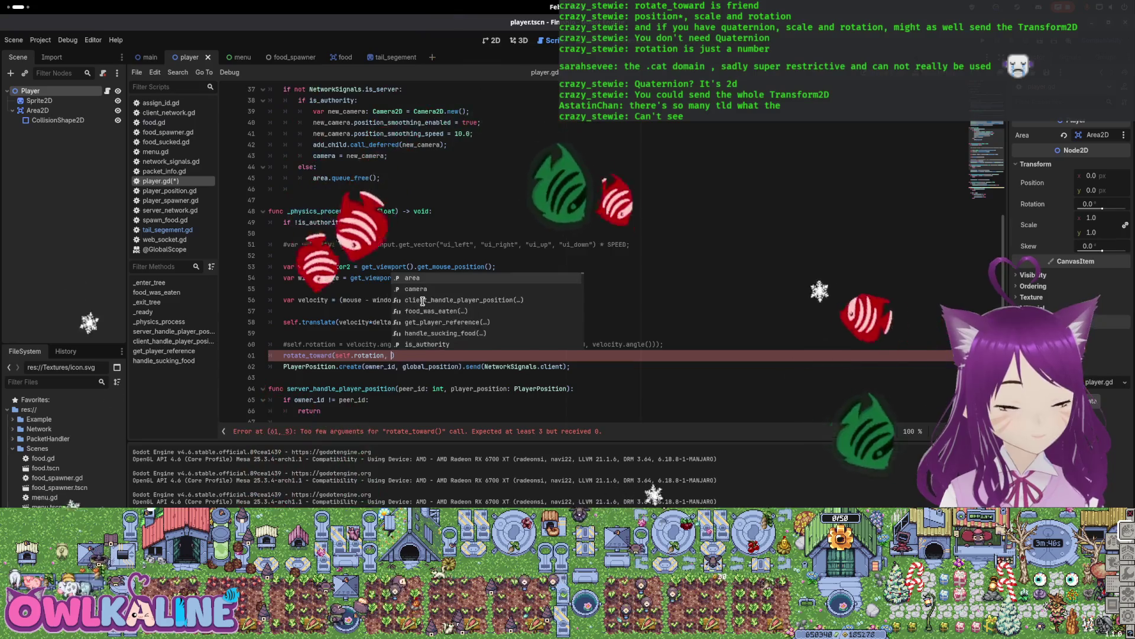
{"action": "key", "text": "Up"}
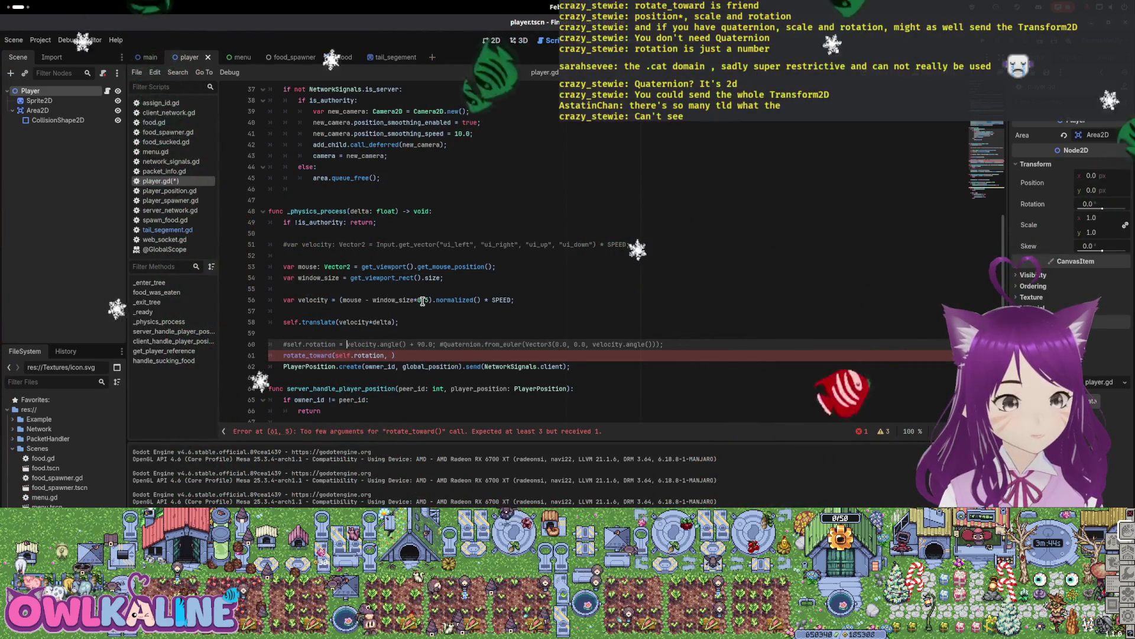
{"action": "key", "text": "Down"}
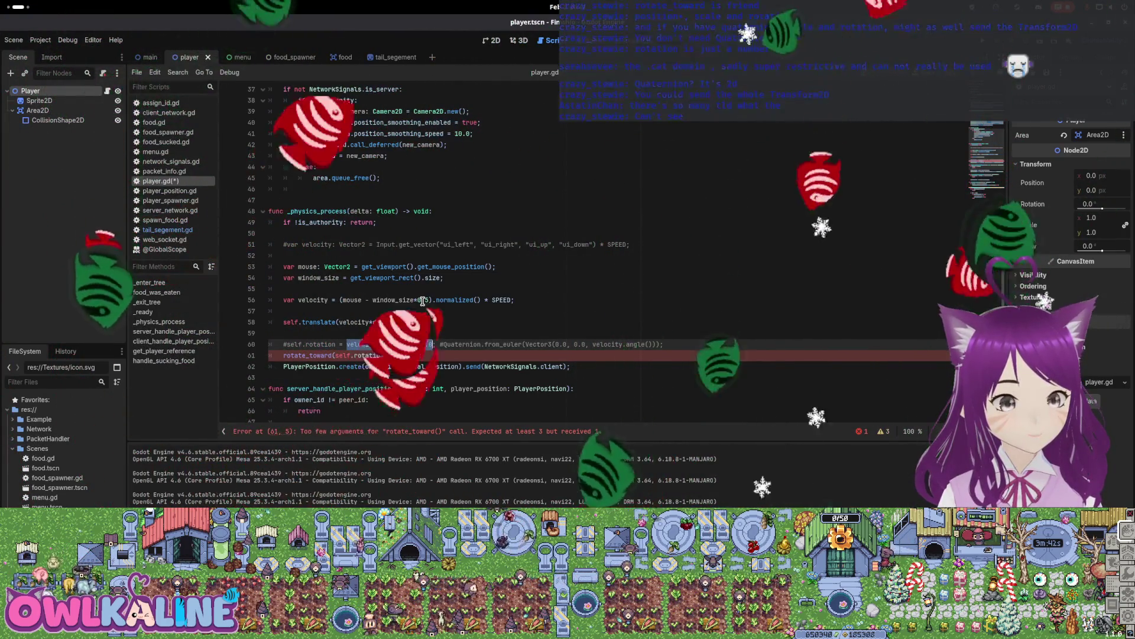
{"action": "type", "text": "velocity.angle() + 90.0"}
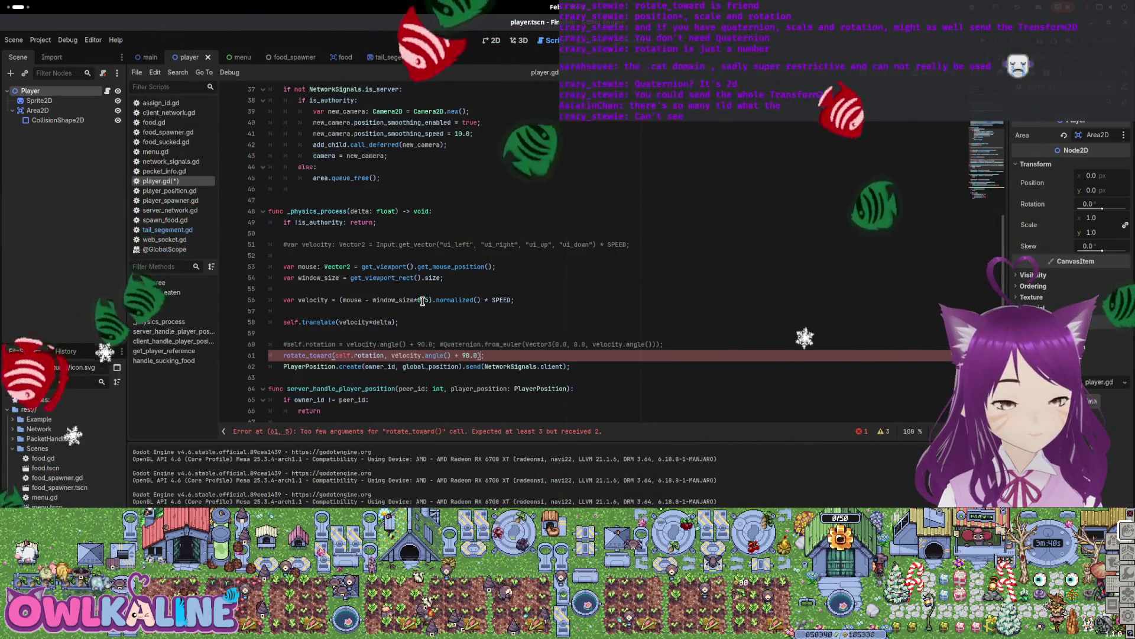
{"action": "type", "text": ","}
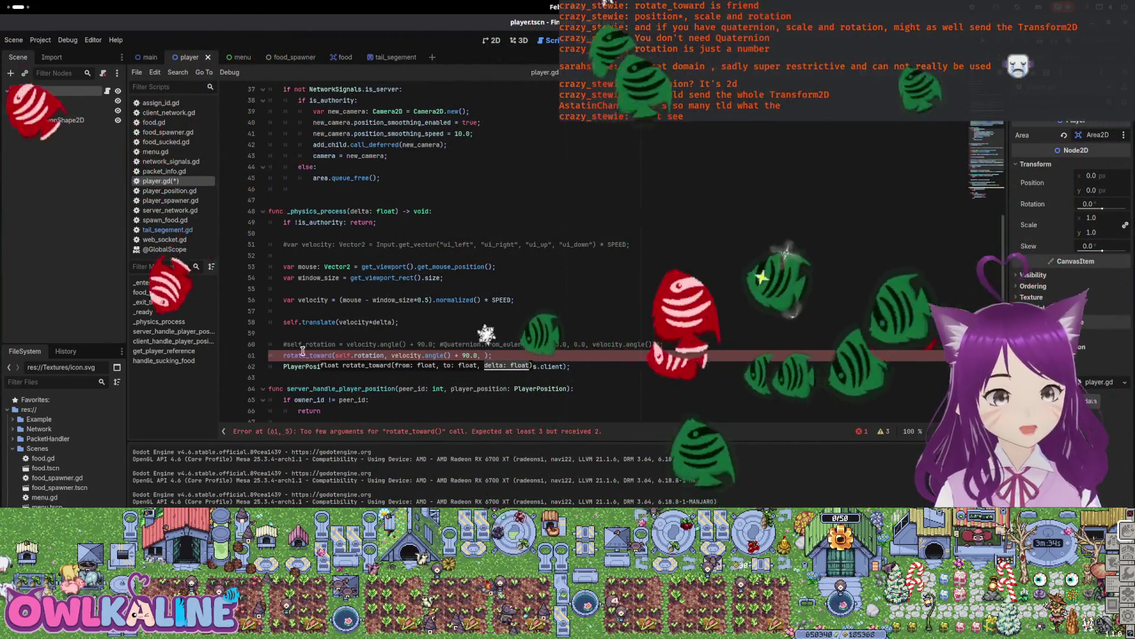
{"action": "mouse_move", "coordinate": [305, 355]}
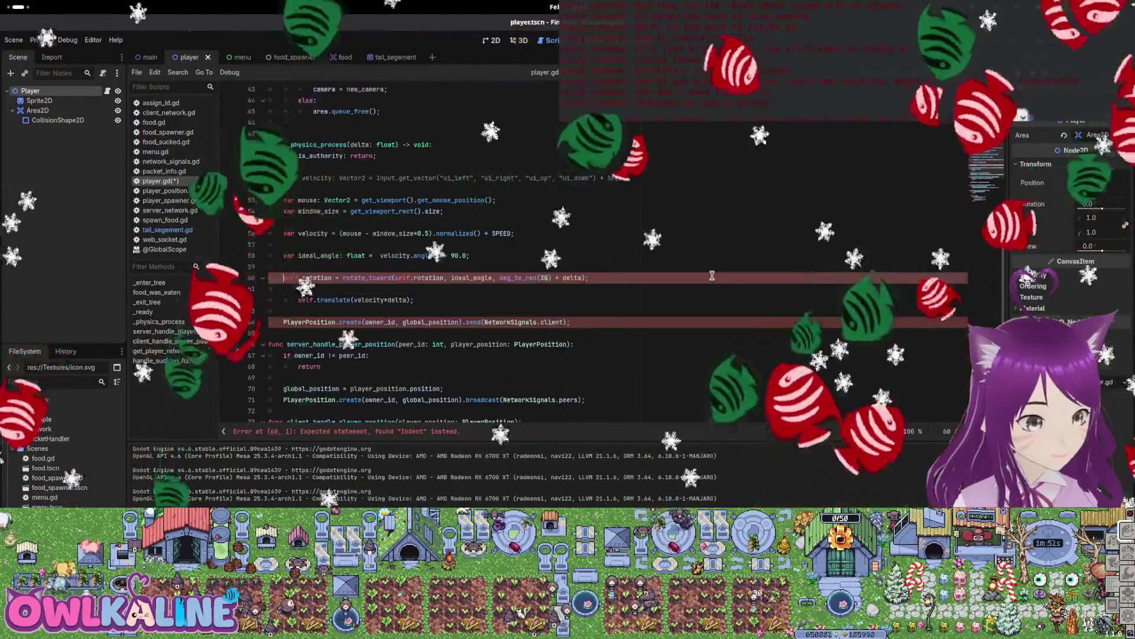
Fix the rotation line's indentation and delete each self. prefix from the rotation, rotate_toward argument and translate lines.
{"action": "key", "text": "Delete"}
{"action": "key", "text": "Down"}
{"action": "key", "text": "Delete"}
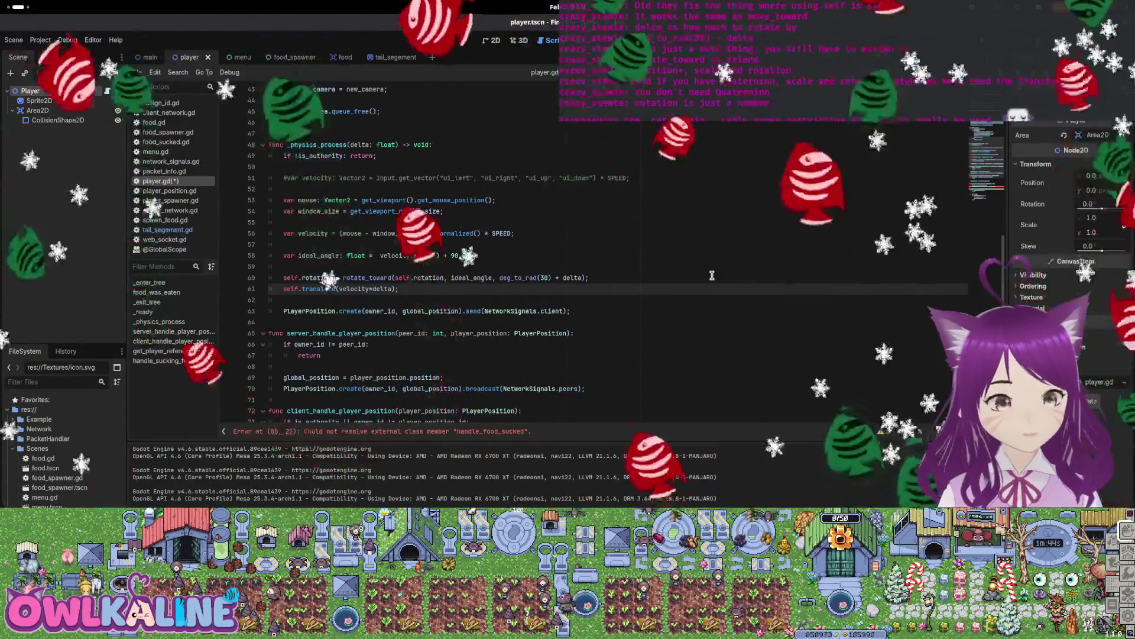
{"action": "double_click", "coordinate": [290, 278]}
{"action": "double_click", "coordinate": [403, 277]}
{"action": "key", "text": "Delete"}
{"action": "key", "text": "Delete"}
{"action": "key", "text": "Home"}
{"action": "key", "text": "Delete"}
{"action": "key", "text": "Delete"}
{"action": "key", "text": "Delete"}
{"action": "key", "text": "Down"}
{"action": "key", "text": "Delete"}
{"action": "key", "text": "Delete"}
{"action": "key", "text": "Delete"}
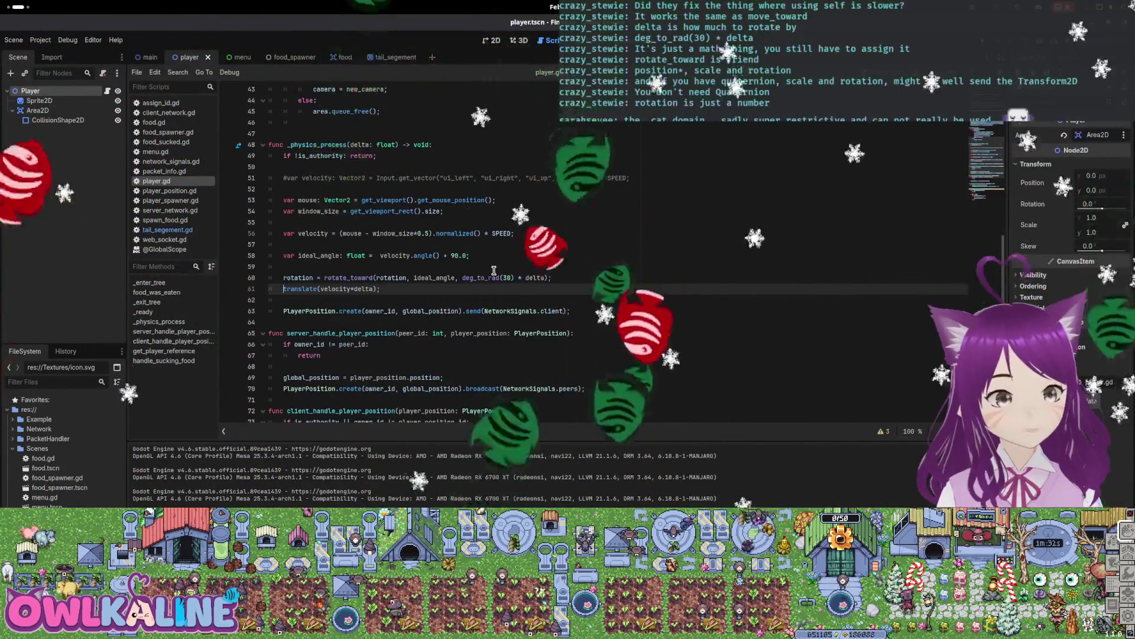
{"action": "scroll", "coordinate": [362, 328], "scroll_direction": "up", "scroll_amount": 8}
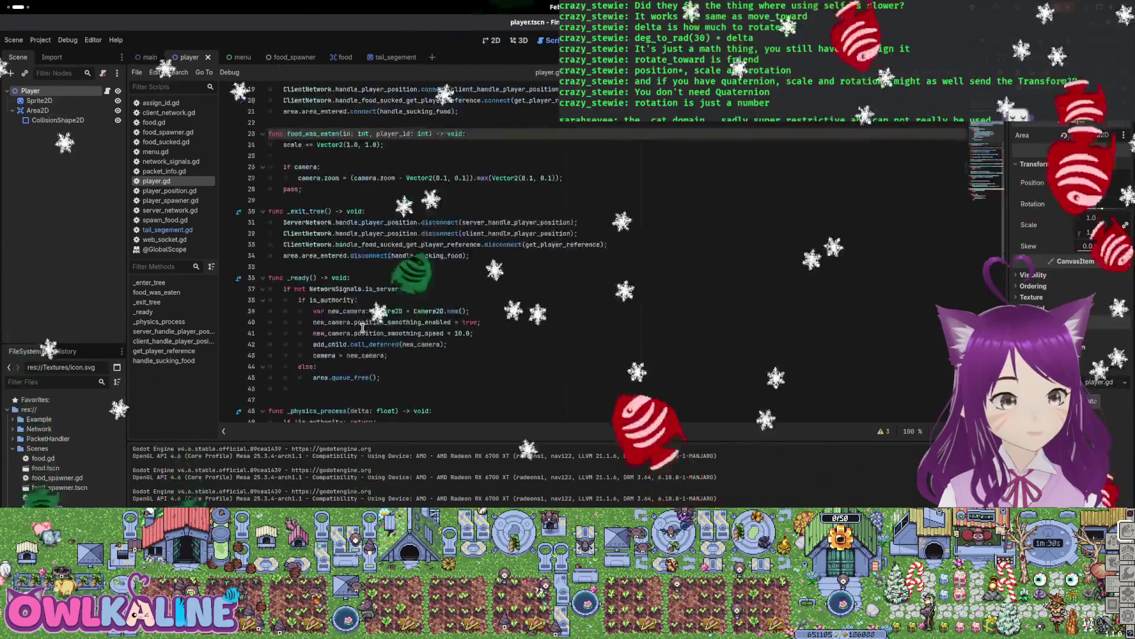
Comment out the translate(velocity*delta) line on line 61 of _physics_process.
{"action": "scroll", "coordinate": [362, 328], "scroll_direction": "up", "scroll_amount": 6}
{"action": "scroll", "coordinate": [360, 283], "scroll_direction": "down", "scroll_amount": 15}
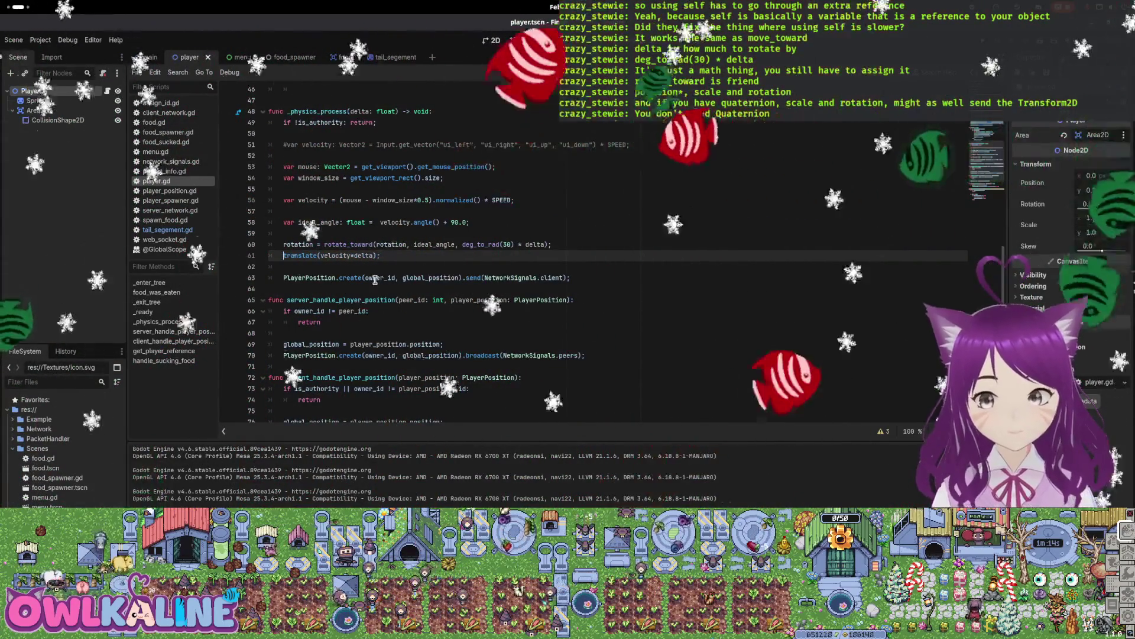
{"action": "scroll", "coordinate": [421, 275], "scroll_direction": "down", "scroll_amount": 5}
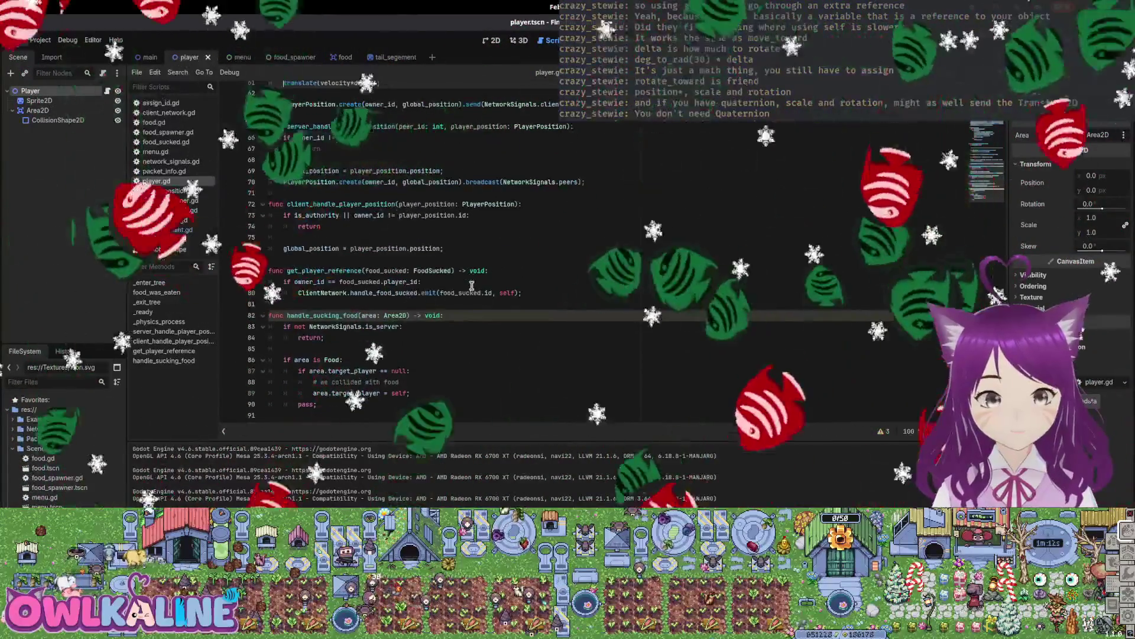
{"action": "scroll", "coordinate": [337, 315], "scroll_direction": "up", "scroll_amount": 5}
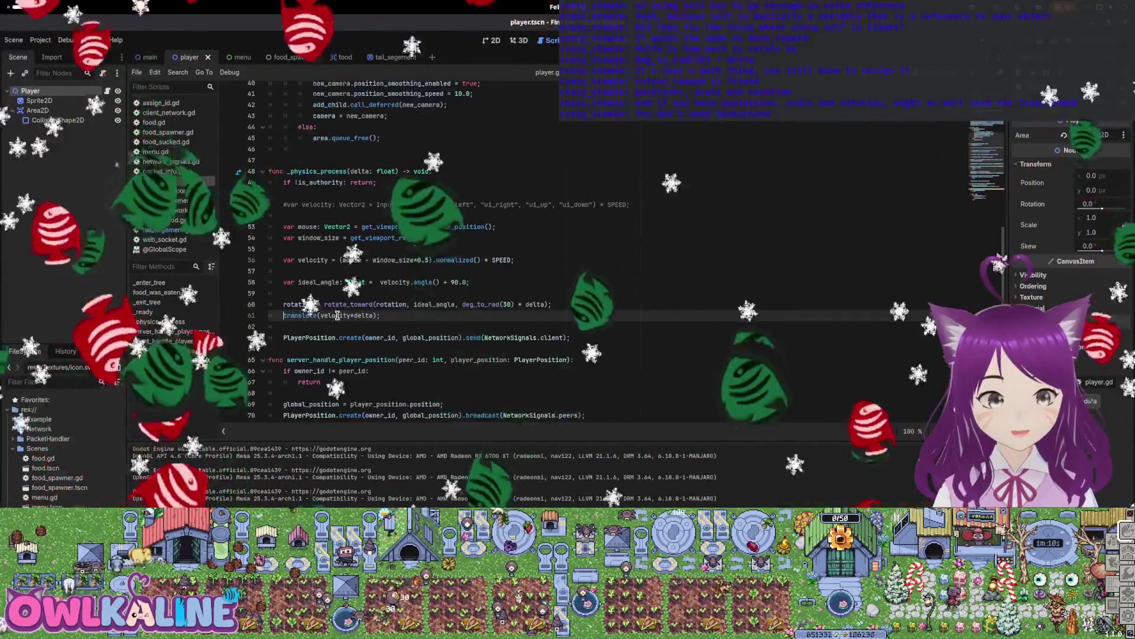
{"action": "left_click", "coordinate": [332, 260]}
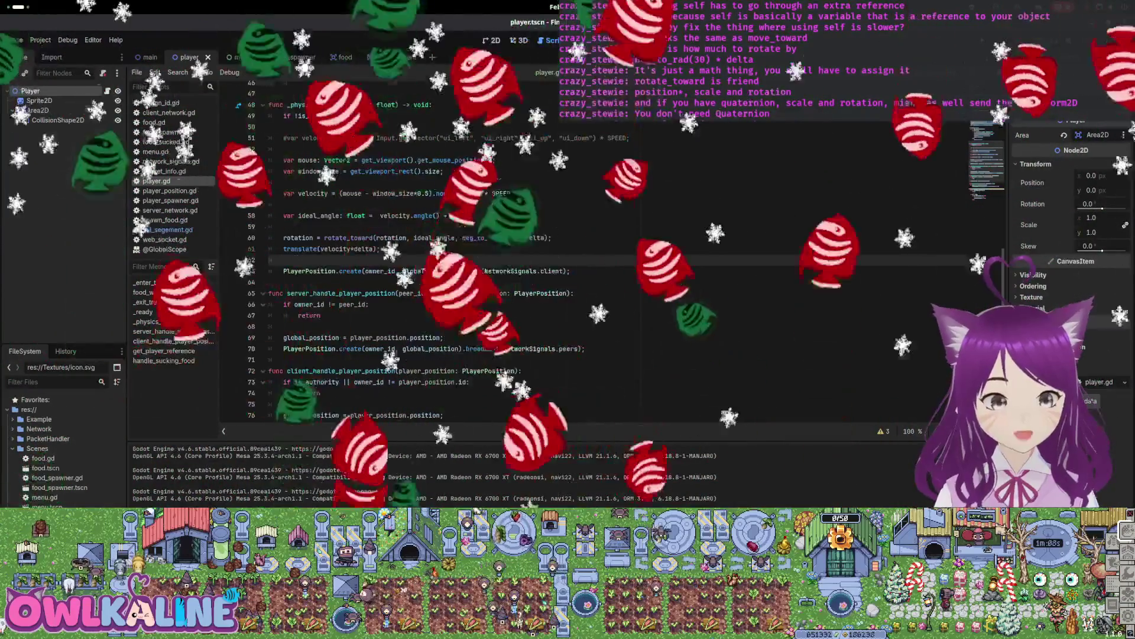
{"action": "key", "text": "Up"}
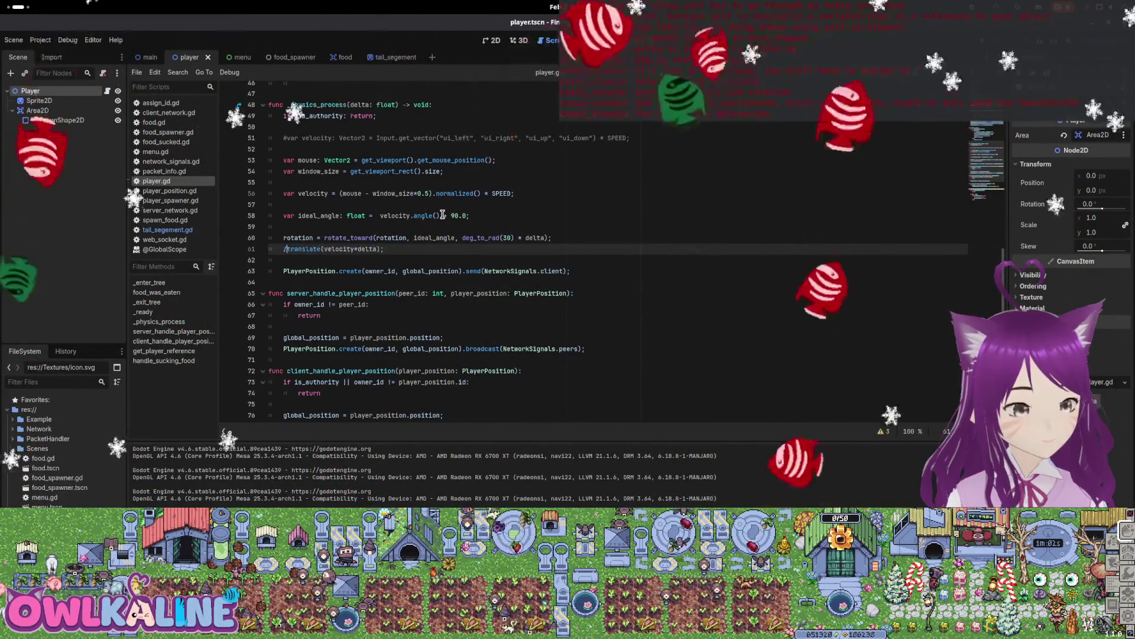
{"action": "key", "text": "BackSpace"}
{"action": "key", "text": "ctrl+k"}
Add translate(Vector2.from_angle(rotation) * SPEED * delta) to _physics_process, save, then test-run the game.
{"action": "key", "text": "ctrl+shift+Return"}
{"action": "type", "text": "tran"}
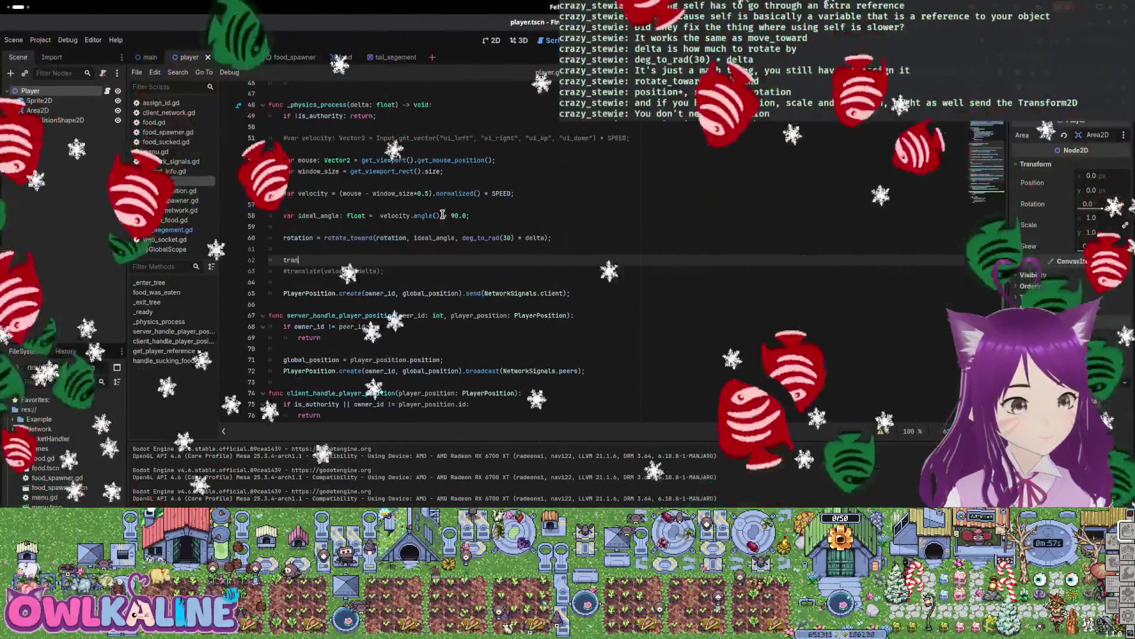
{"action": "type", "text": "sl"}
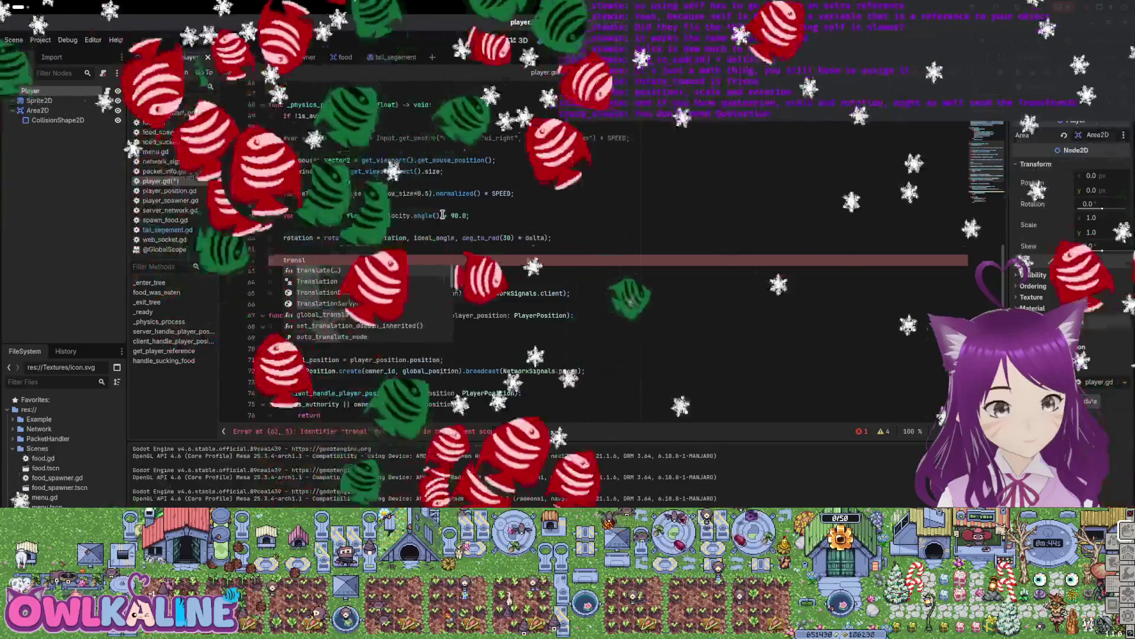
{"action": "key", "text": "Return"}
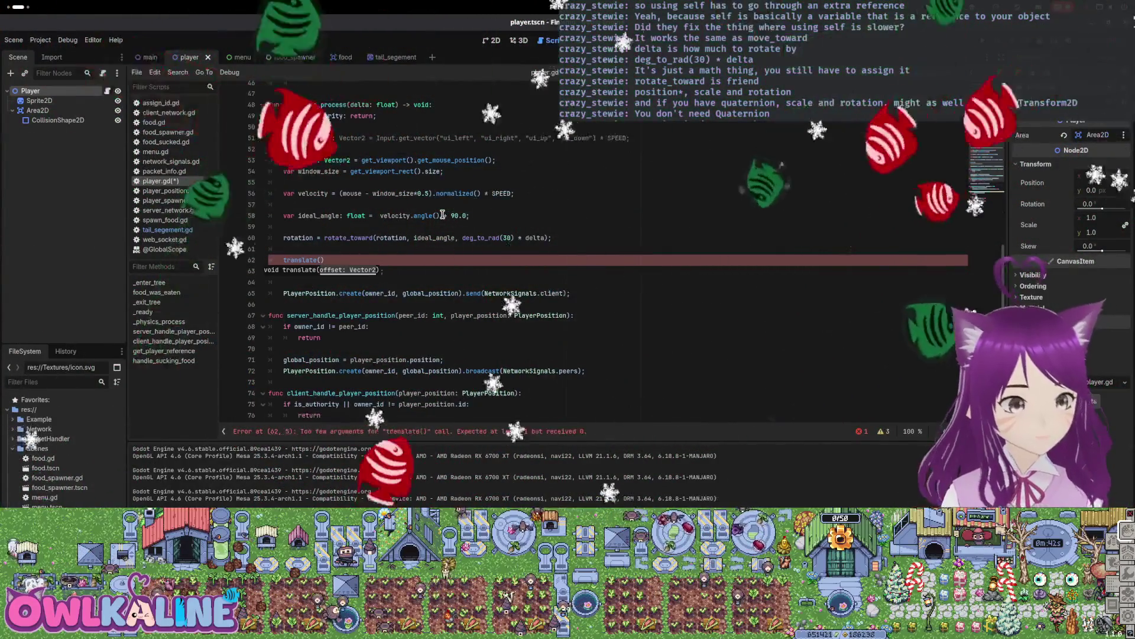
{"action": "type", "text": "Vecto"}
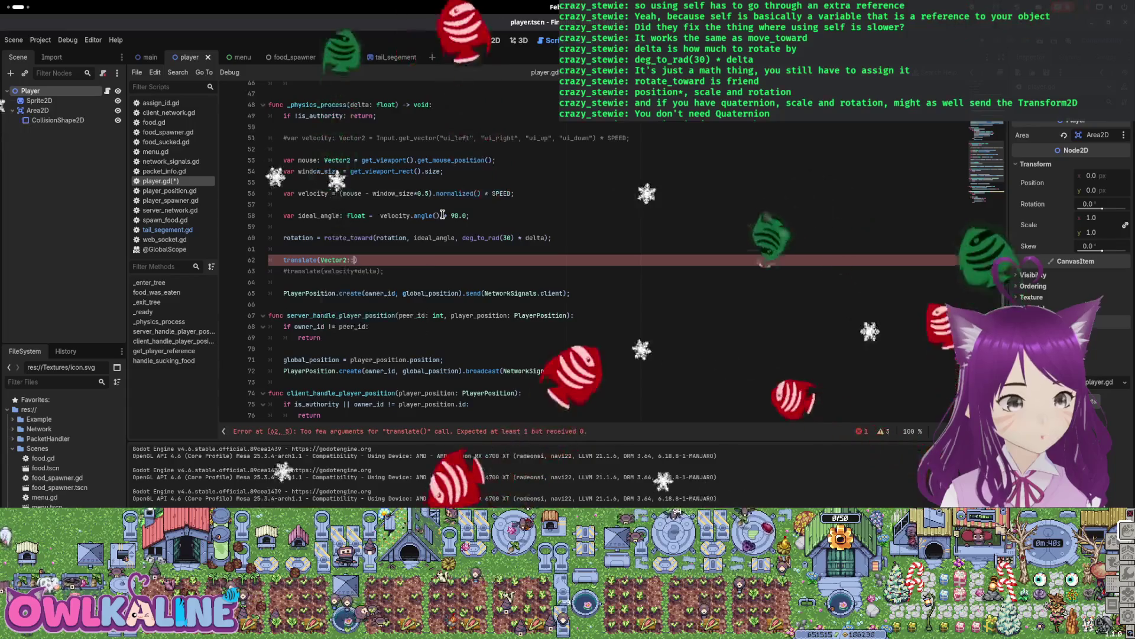
{"action": "type", "text": "r2.from"}
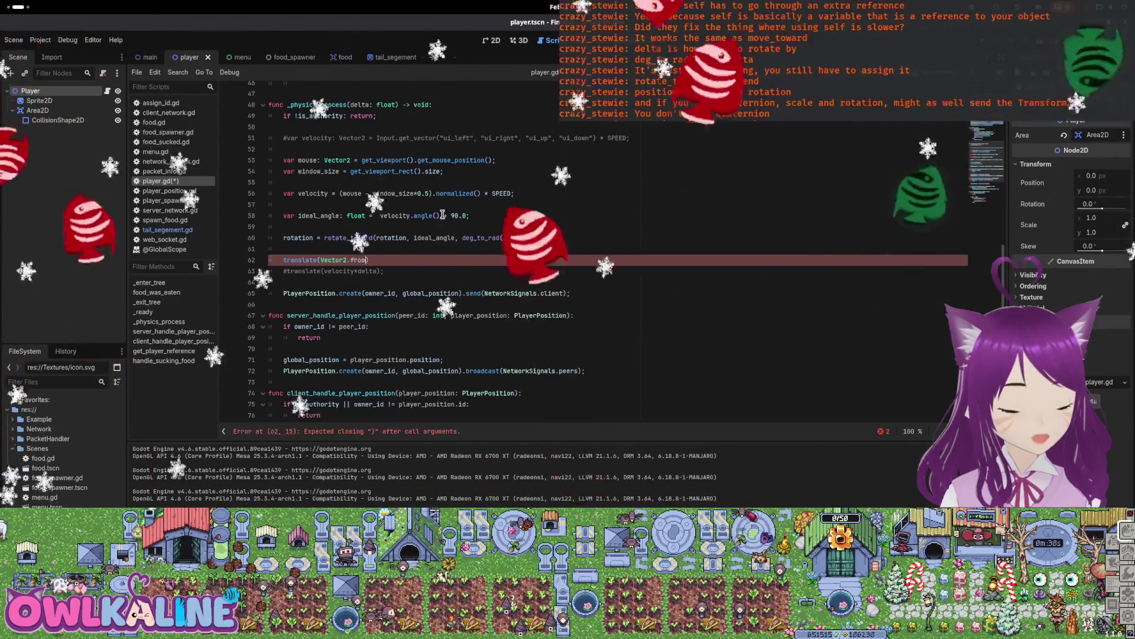
{"action": "type", "text": "_angle(rotat"}
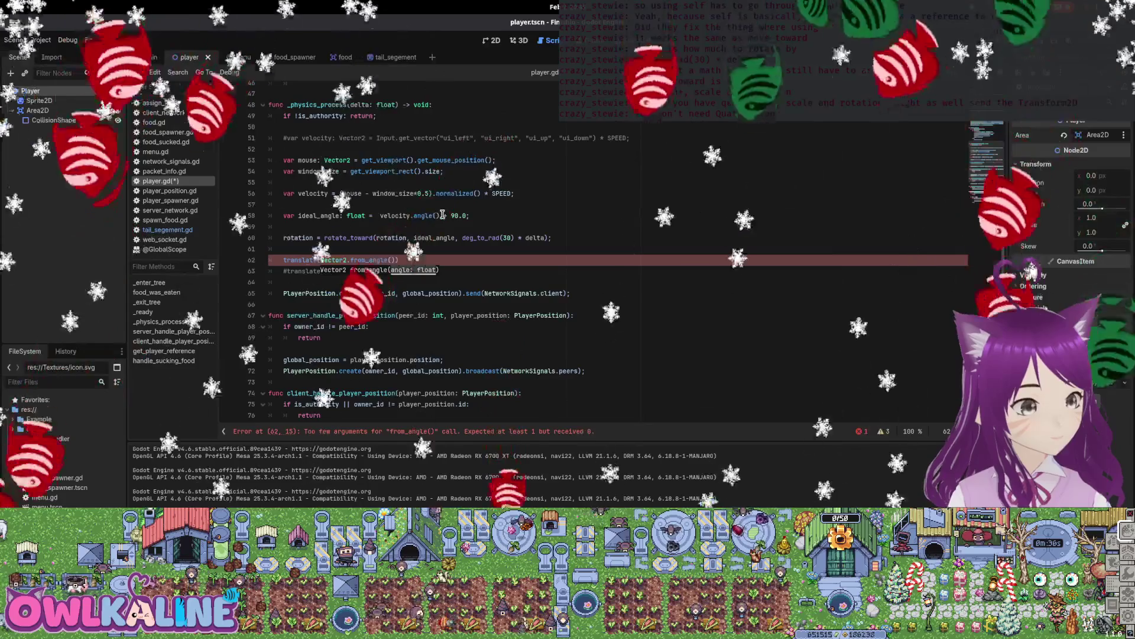
{"action": "type", "text": "ion) * SPEE"}
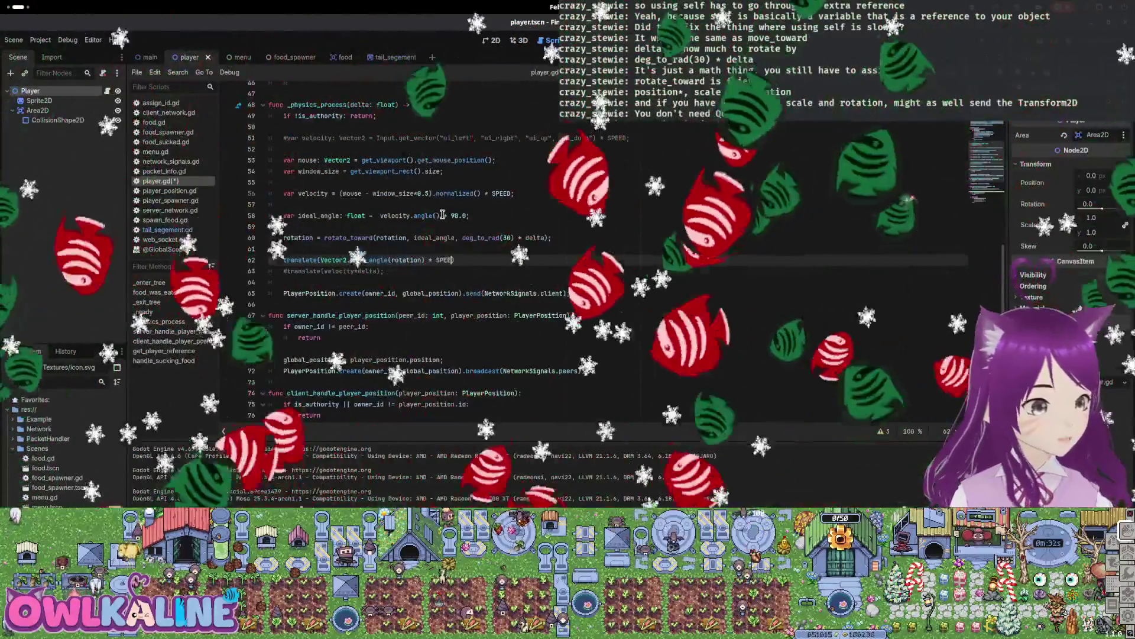
{"action": "key", "text": "ctrl+s"}
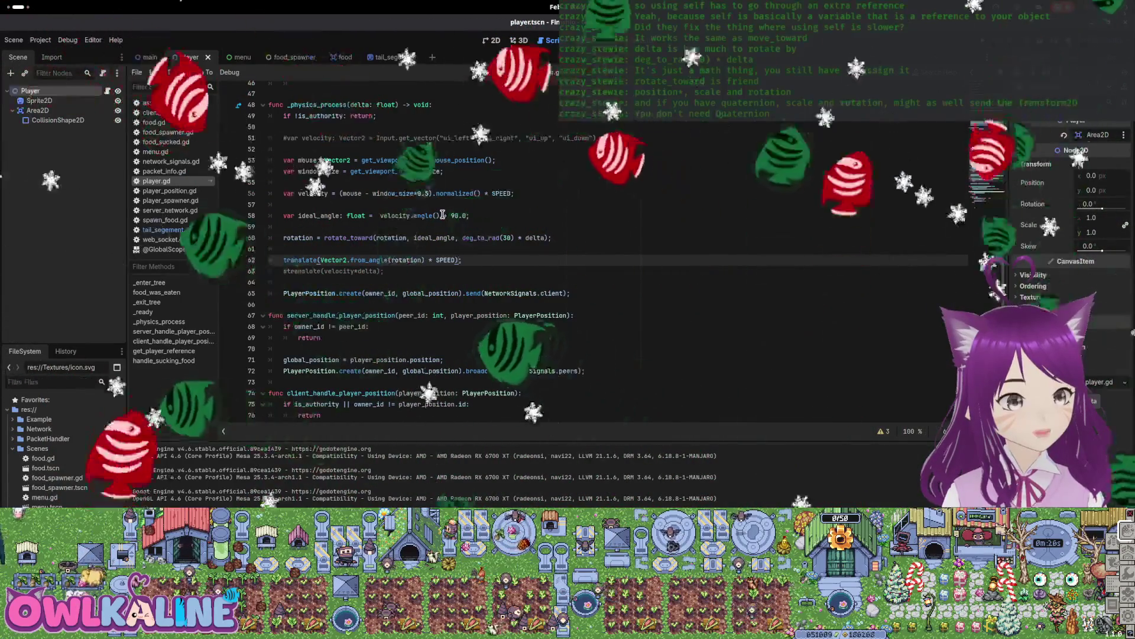
{"action": "type", "text": "*"}
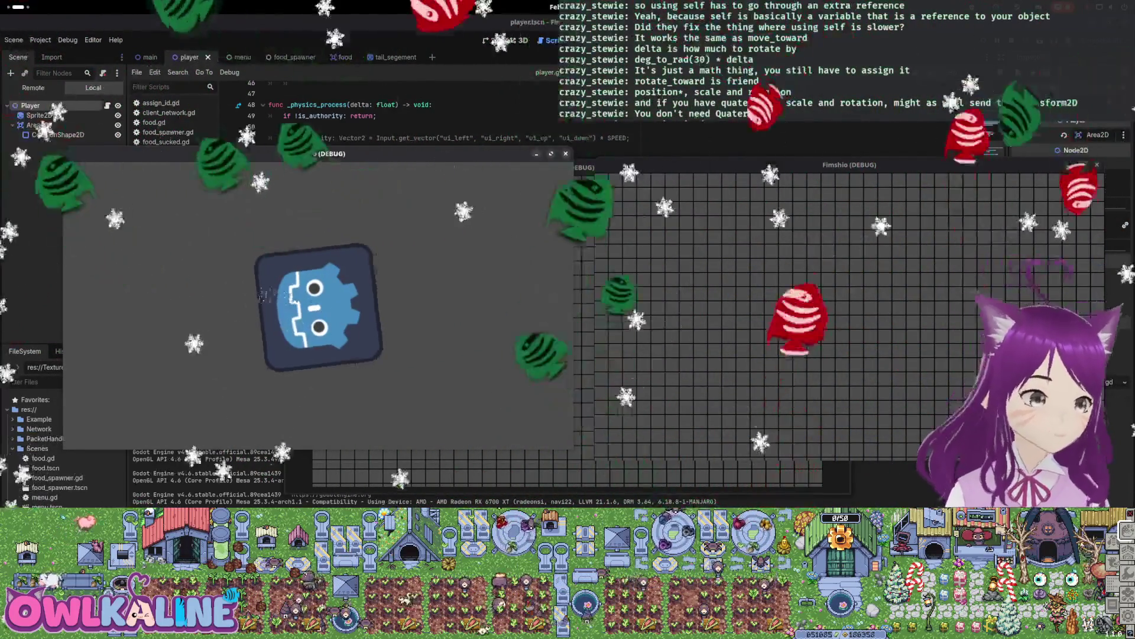
{"action": "key", "text": "F8"}
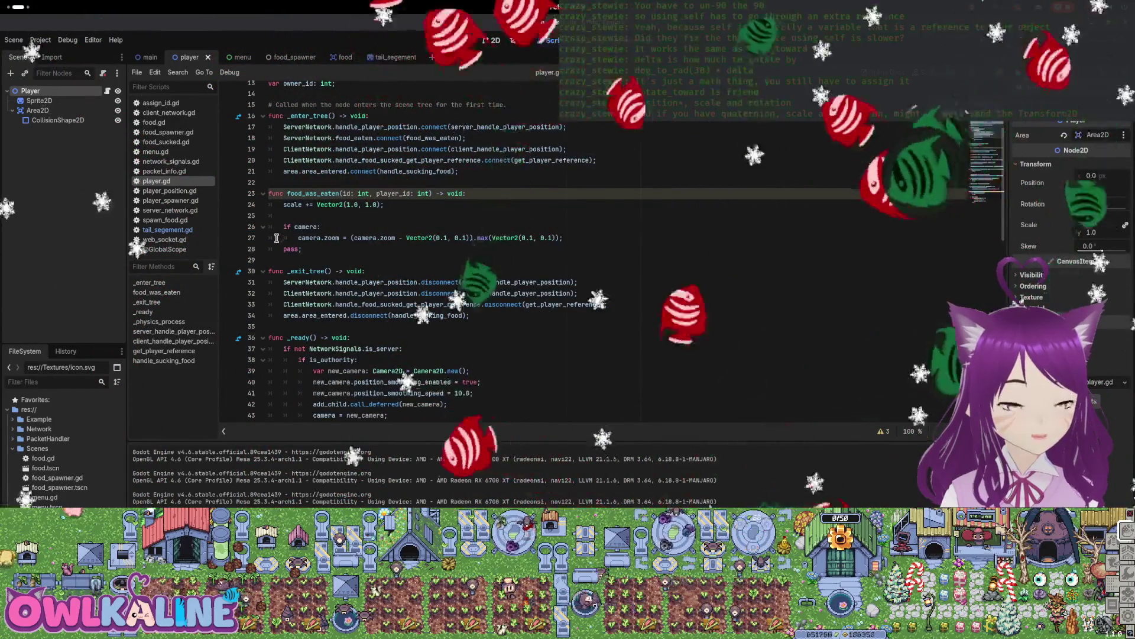
Comment out the scale += Vector2(1.0, 1.0) and camera zoom lines in food_was_eaten, add pass, and rerun.
{"action": "key", "text": "Up"}
{"action": "key", "text": "Up"}
{"action": "key", "text": "Up"}
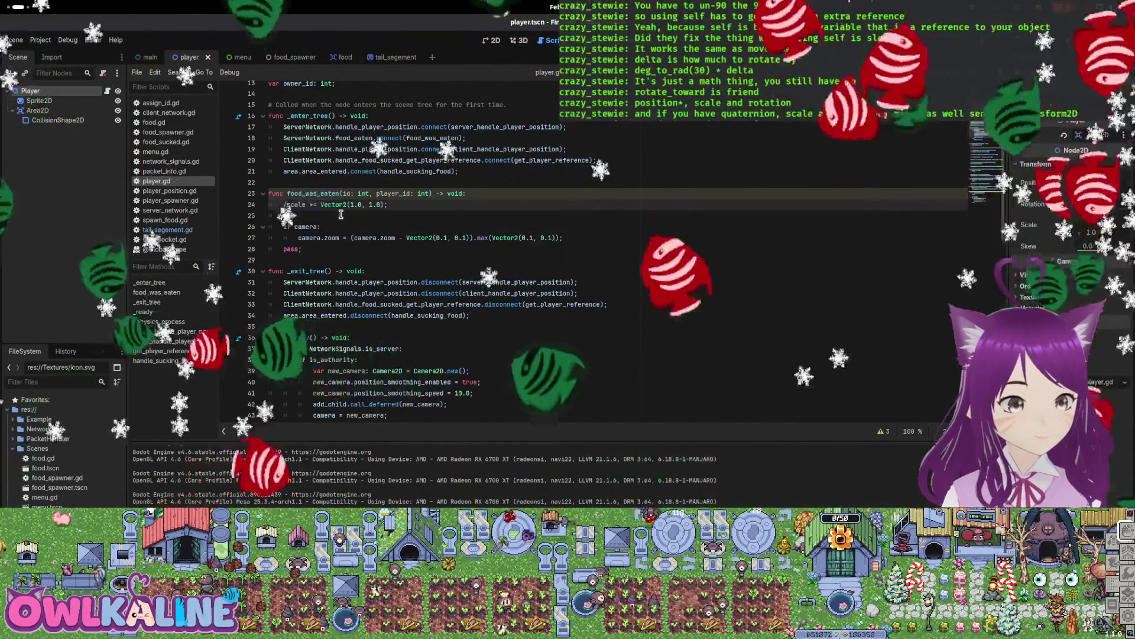
{"action": "key", "text": "ctrl+k"}
{"action": "key", "text": "Down"}
{"action": "key", "text": "Down"}
{"action": "key", "text": "Down"}
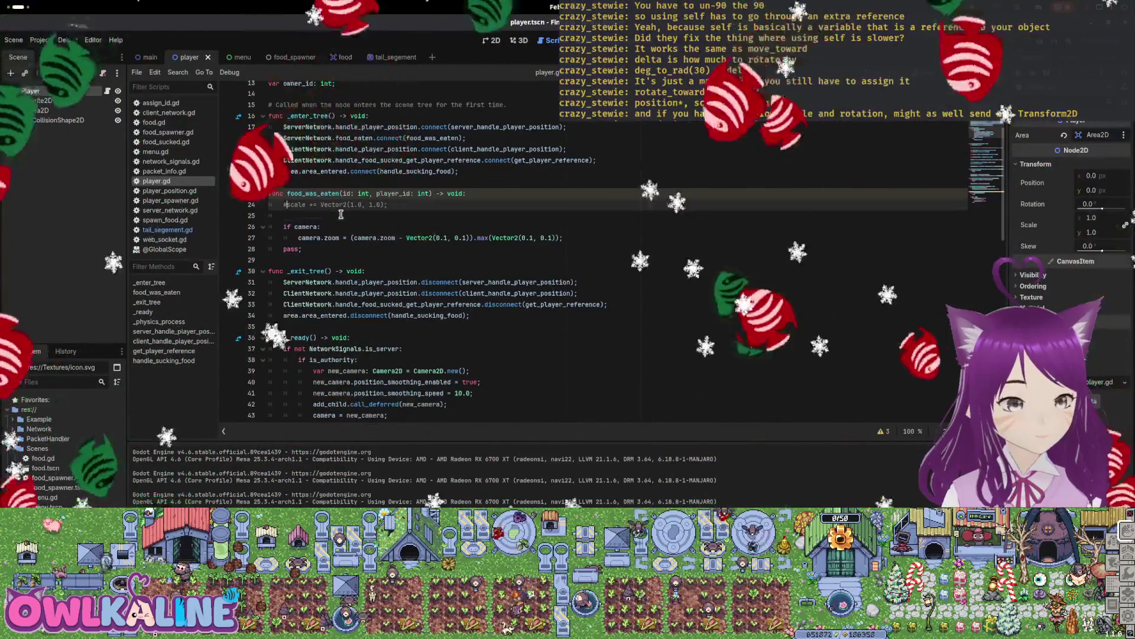
{"action": "key", "text": "Down"}
{"action": "type", "text": "pass;"}
{"action": "key", "text": "Up"}
{"action": "key", "text": "shift+Up"}
{"action": "key", "text": "ctrl+k"}
{"action": "key", "text": "F5"}
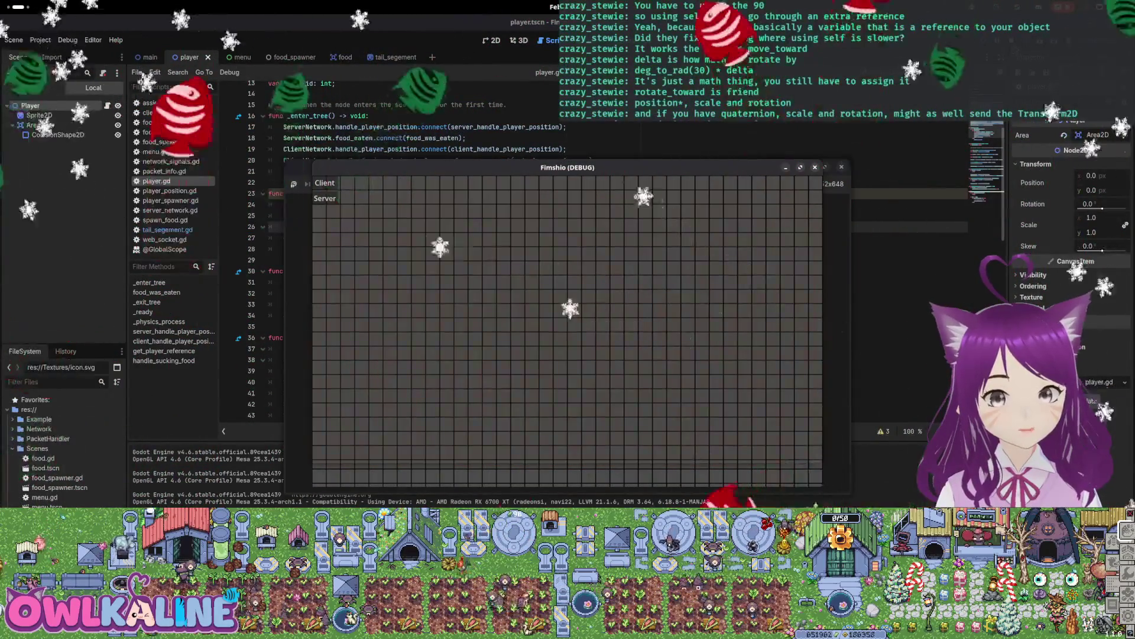
Change the forward movement to Vector2.from_angle(rotation-90.0) and run the game to test it.
{"action": "key", "text": "F8"}
{"action": "scroll", "coordinate": [465, 311], "scroll_direction": "down", "scroll_amount": 8}
{"action": "scroll", "coordinate": [444, 320], "scroll_direction": "down", "scroll_amount": 9}
{"action": "left_click", "coordinate": [418, 318]}
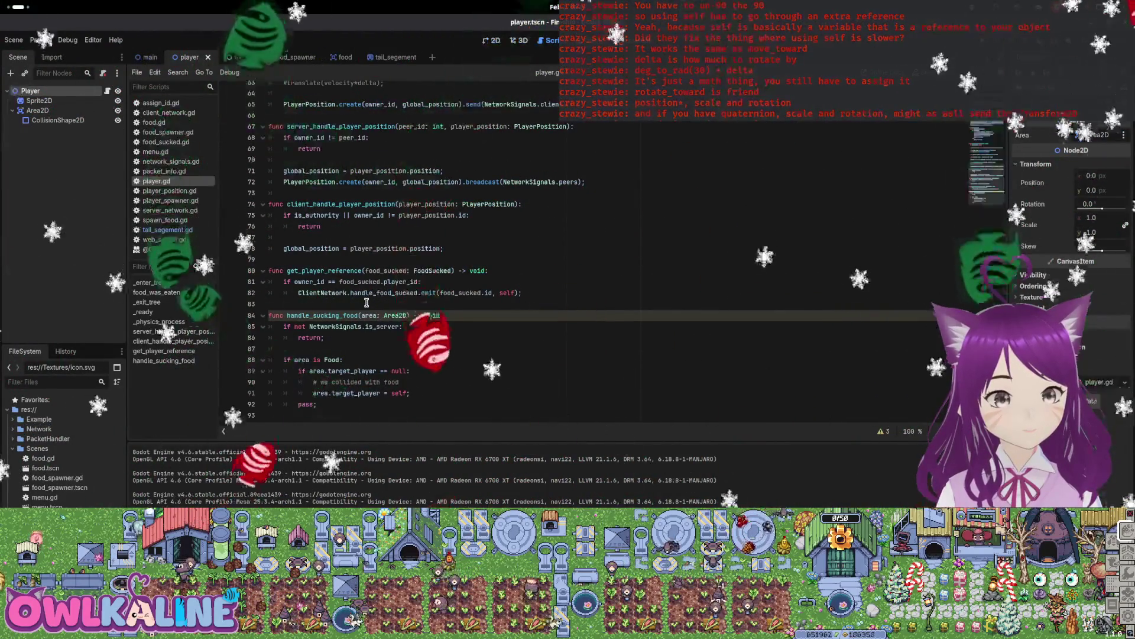
{"action": "scroll", "coordinate": [390, 295], "scroll_direction": "up", "scroll_amount": 6}
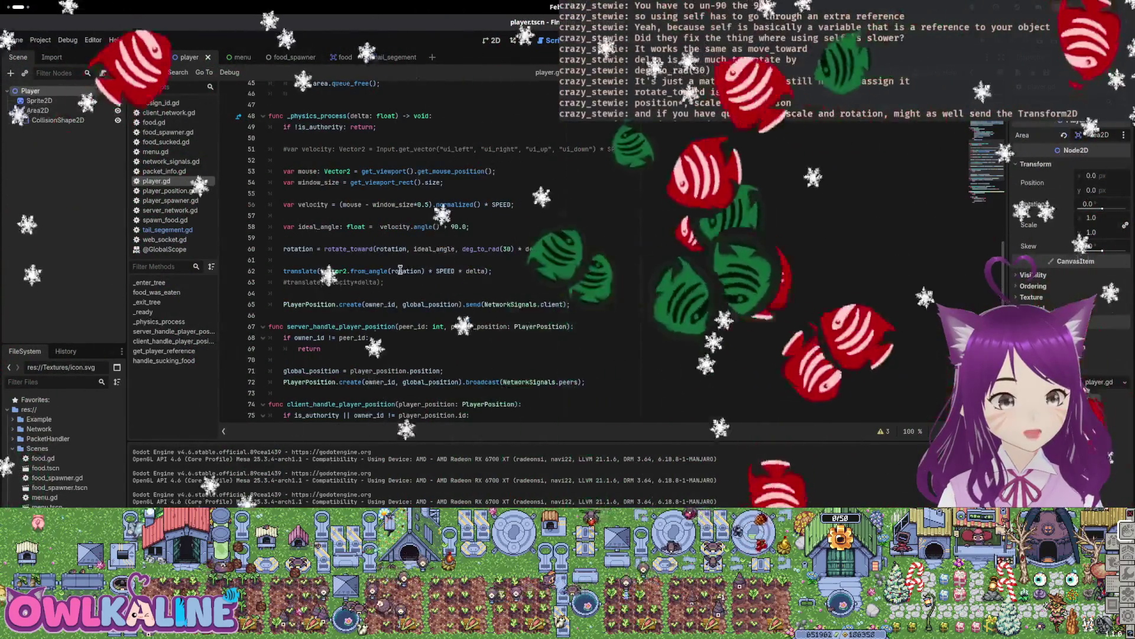
{"action": "double_click", "coordinate": [399, 271]}
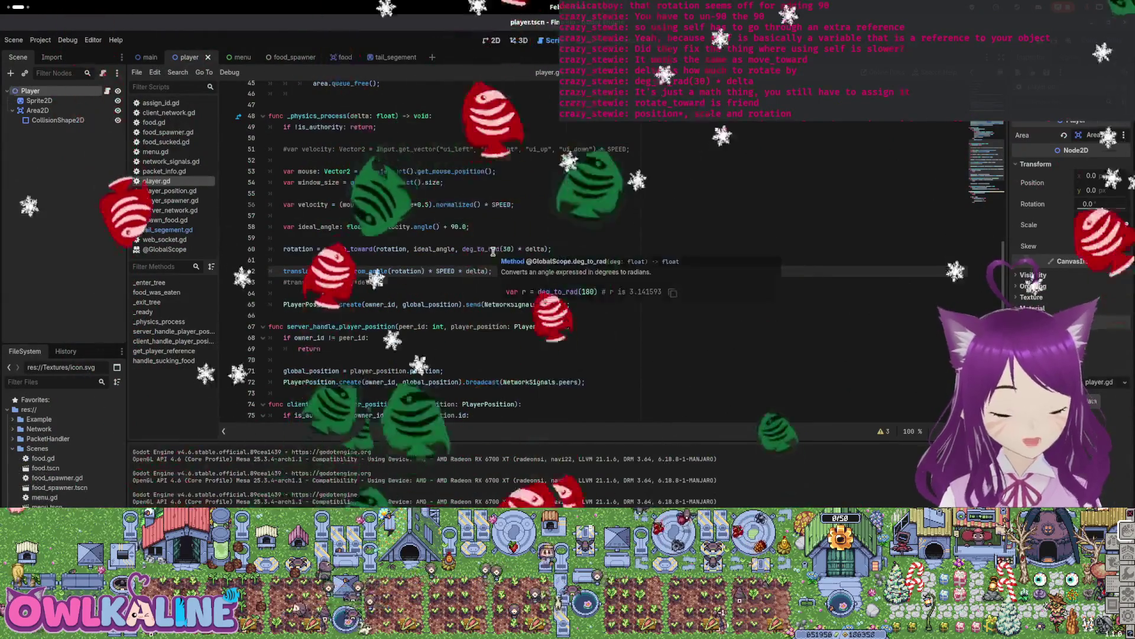
{"action": "key", "text": "Right"}
{"action": "type", "text": "-90.0"}
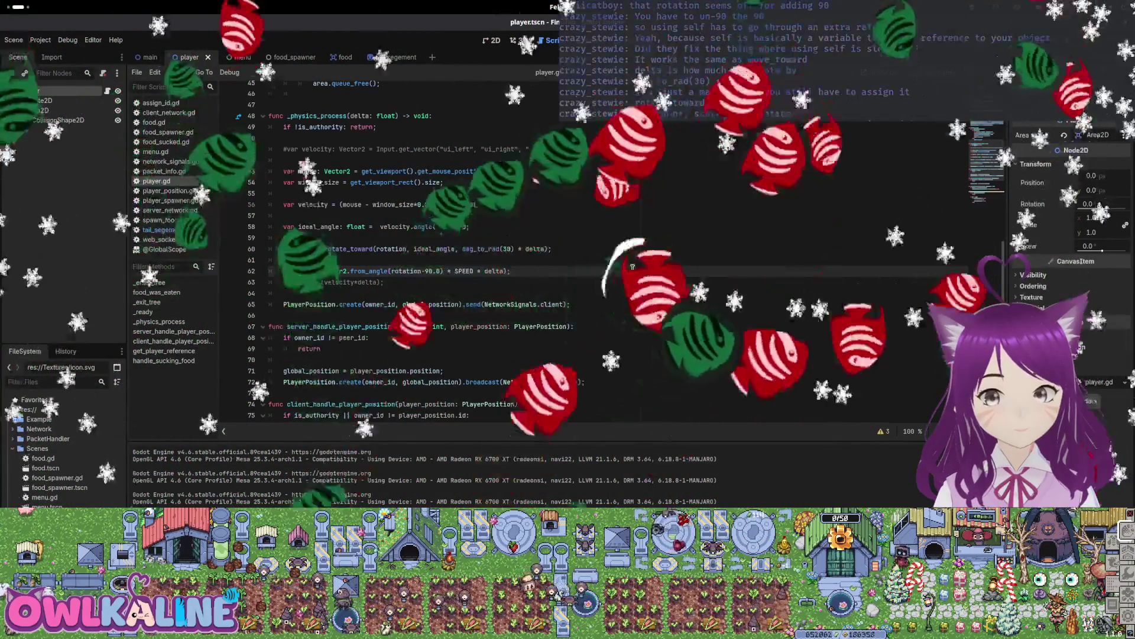
{"action": "key", "text": "F5"}
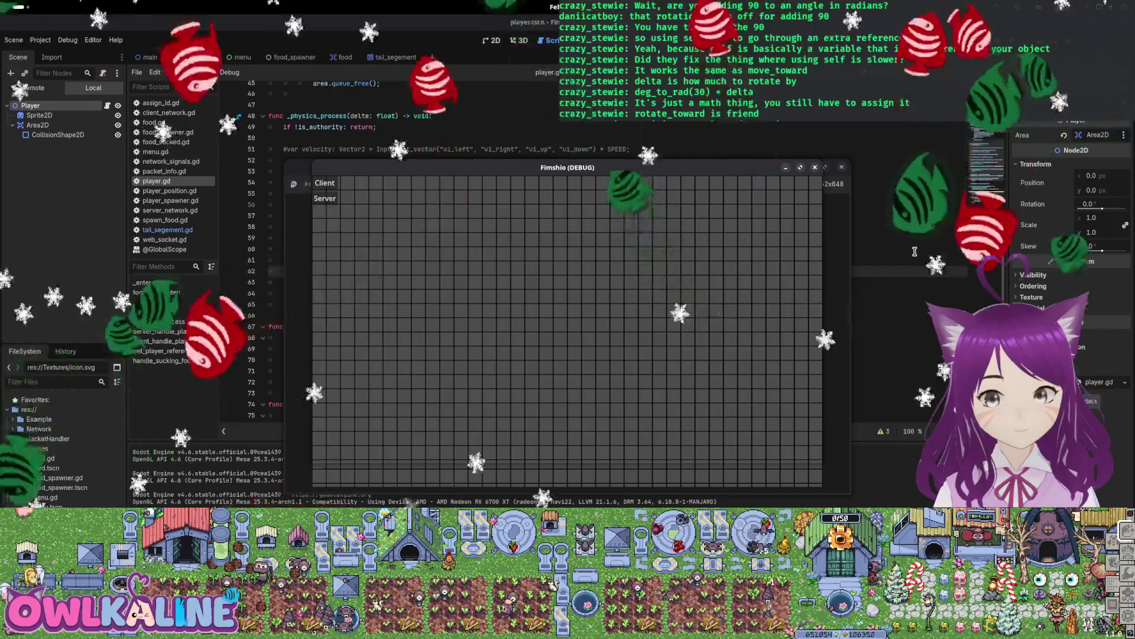
Wrap the 90.0 offsets on the ideal_angle line and the translate line in deg_to_rad().
{"action": "key", "text": "F8"}
{"action": "left_click_drag", "start_coordinate": [465, 228], "coordinate": [327, 227]}
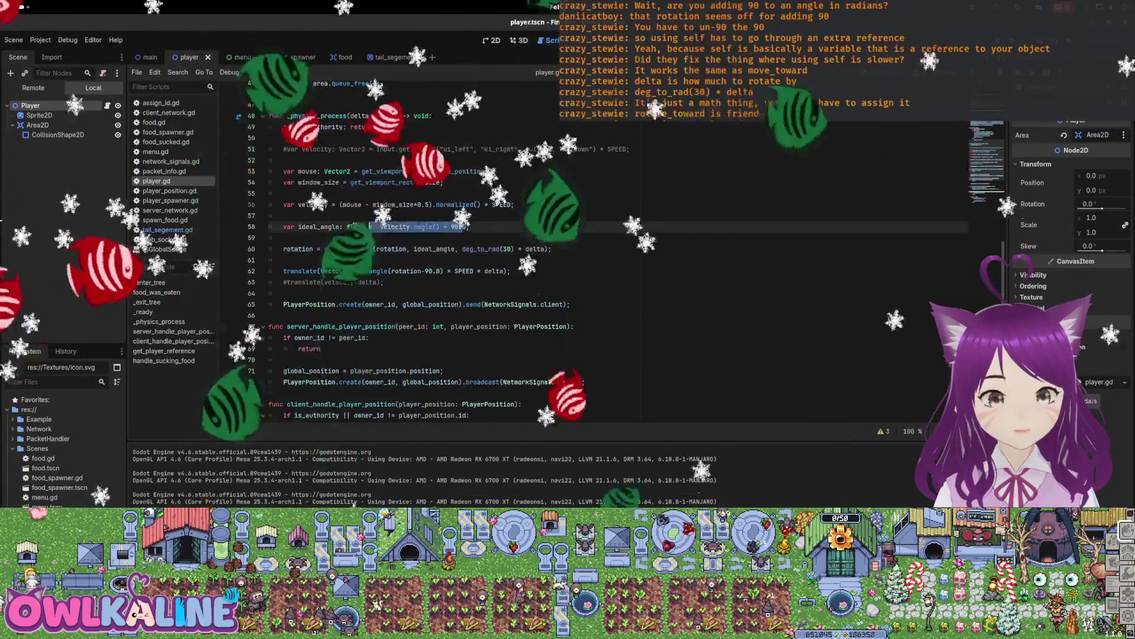
{"action": "left_click", "coordinate": [421, 227]}
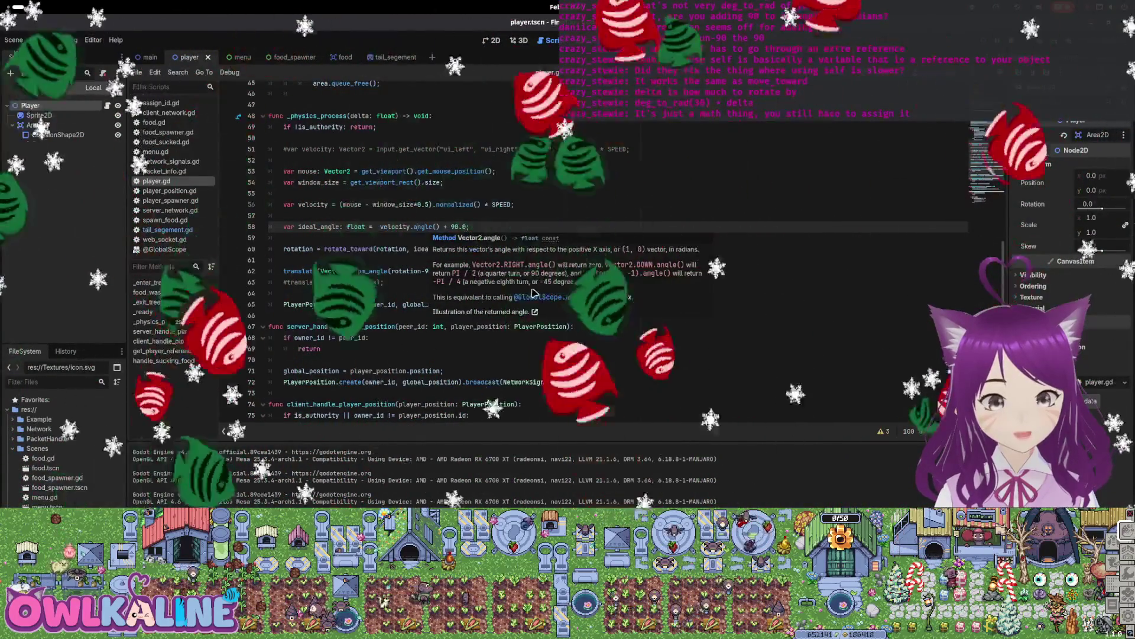
{"action": "key", "text": "Up"}
{"action": "key", "text": "Up"}
{"action": "key", "text": "Up"}
{"action": "left_click", "coordinate": [513, 226]}
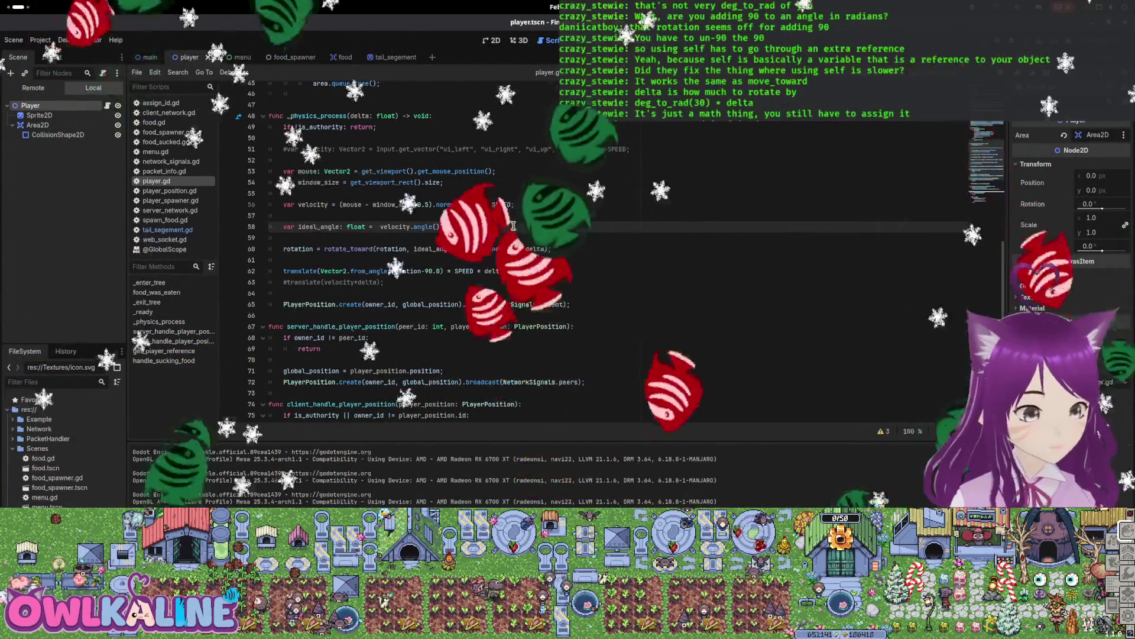
{"action": "type", "text": "deg_"}
{"action": "key", "text": "Return"}
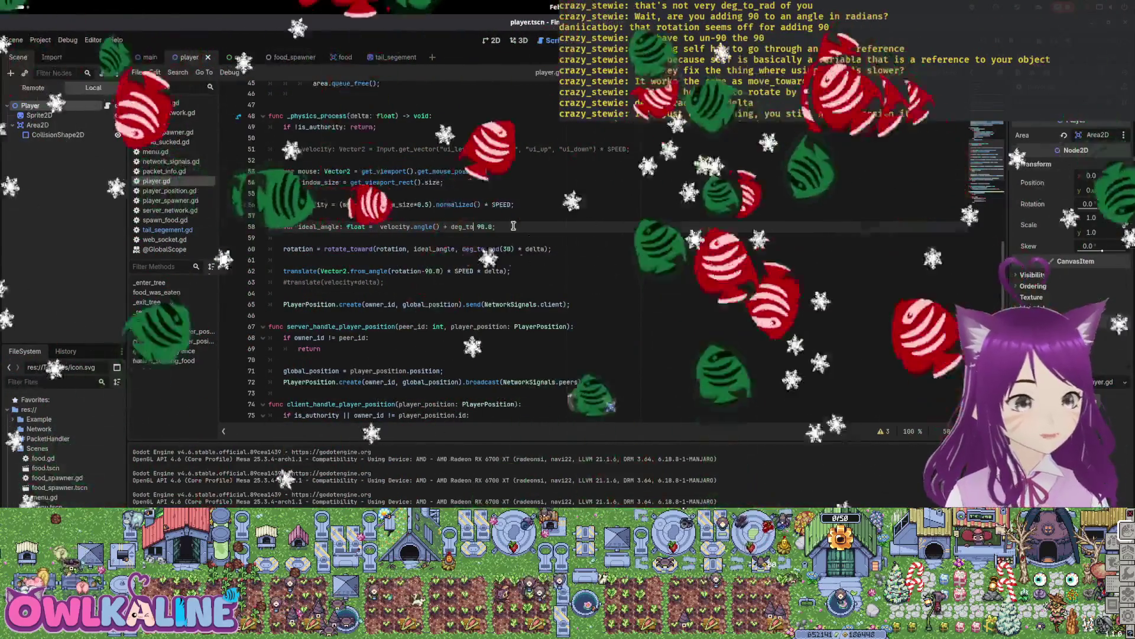
{"action": "key", "text": "Delete"}
{"action": "key", "text": "Delete"}
{"action": "key", "text": "Right"}
{"action": "key", "text": "Right"}
{"action": "key", "text": "Right"}
{"action": "type", "text": ")"}
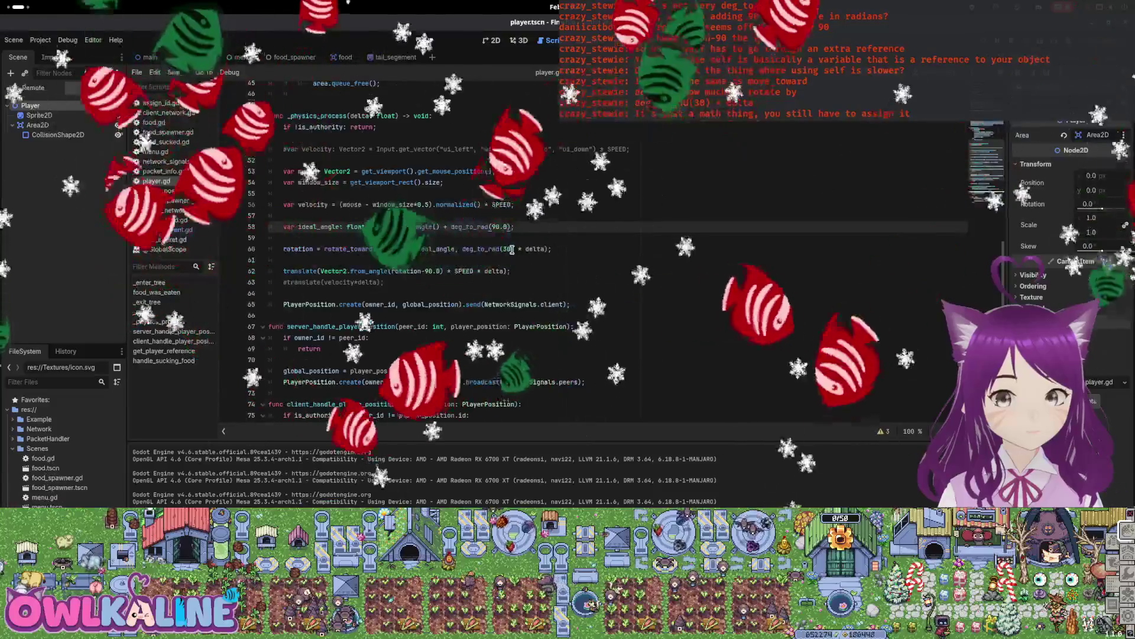
{"action": "left_click", "coordinate": [426, 271]}
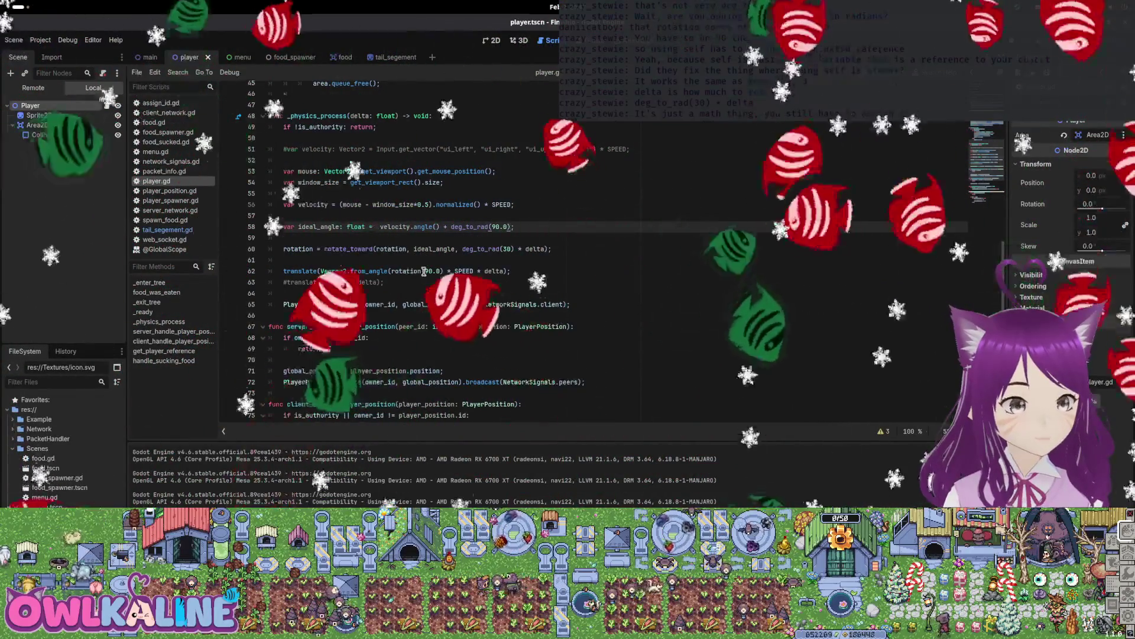
{"action": "type", "text": "deg_to_rad("}
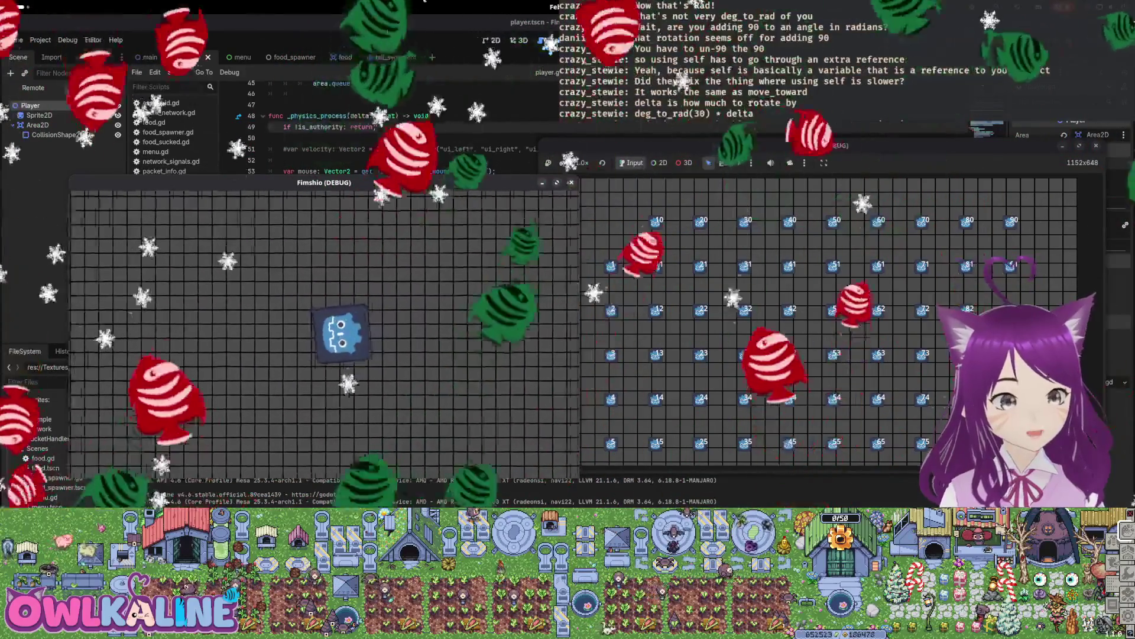
Stop both running game instances to return to player.gd.
{"action": "key", "text": "F8"}
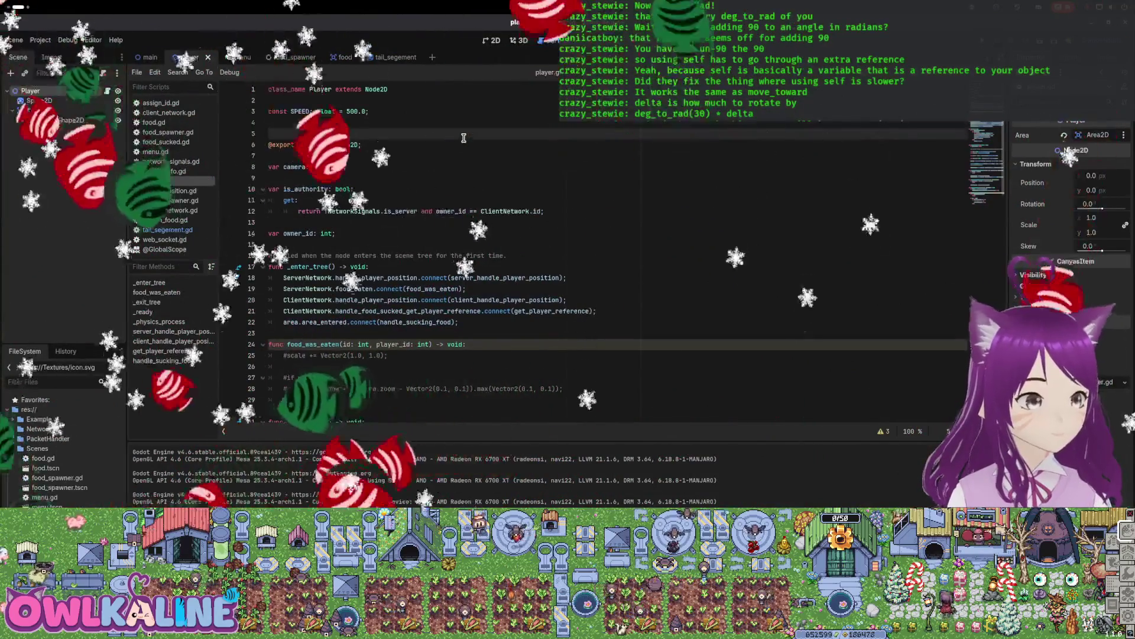
{"action": "type", "text": "#"}
Export rotation_speed: float = 60.0 and use it in place of the fixed 30 in deg_to_rad().
{"action": "key", "text": "BackSpace"}
{"action": "key", "text": "BackSpace"}
{"action": "type", "text": "@e"}
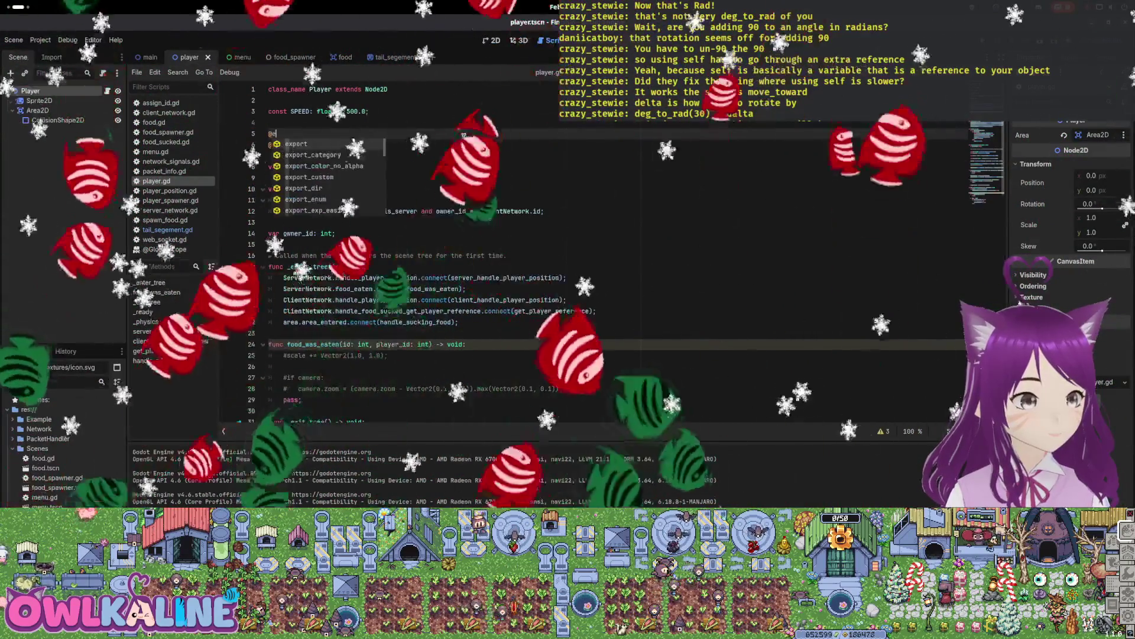
{"action": "type", "text": "xport"}
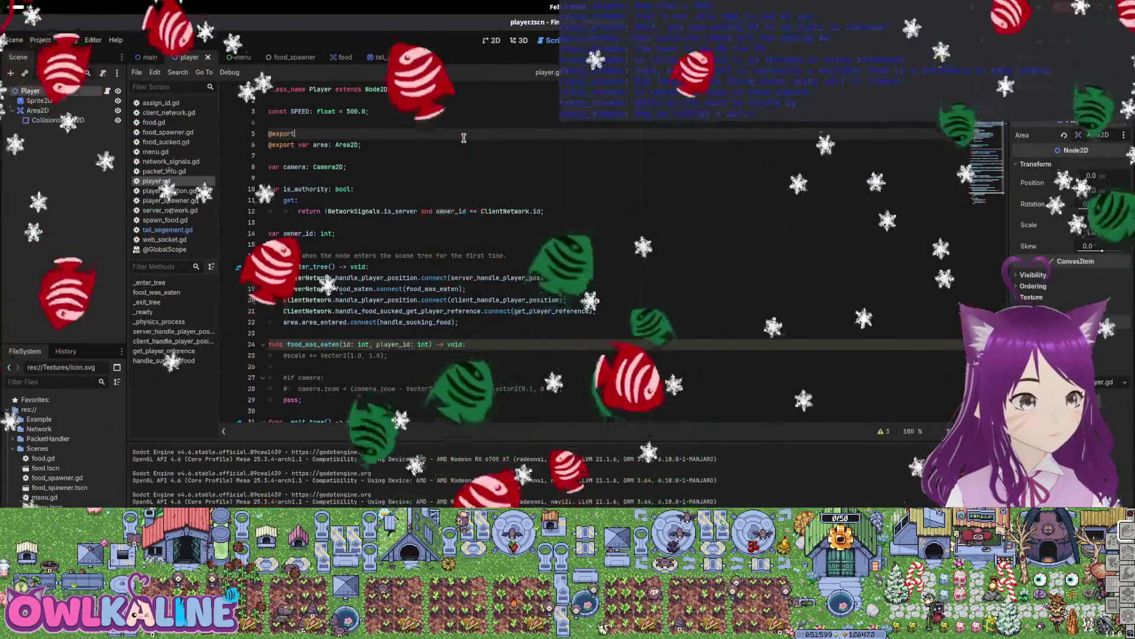
{"action": "type", "text": " var rotation_speed: f"}
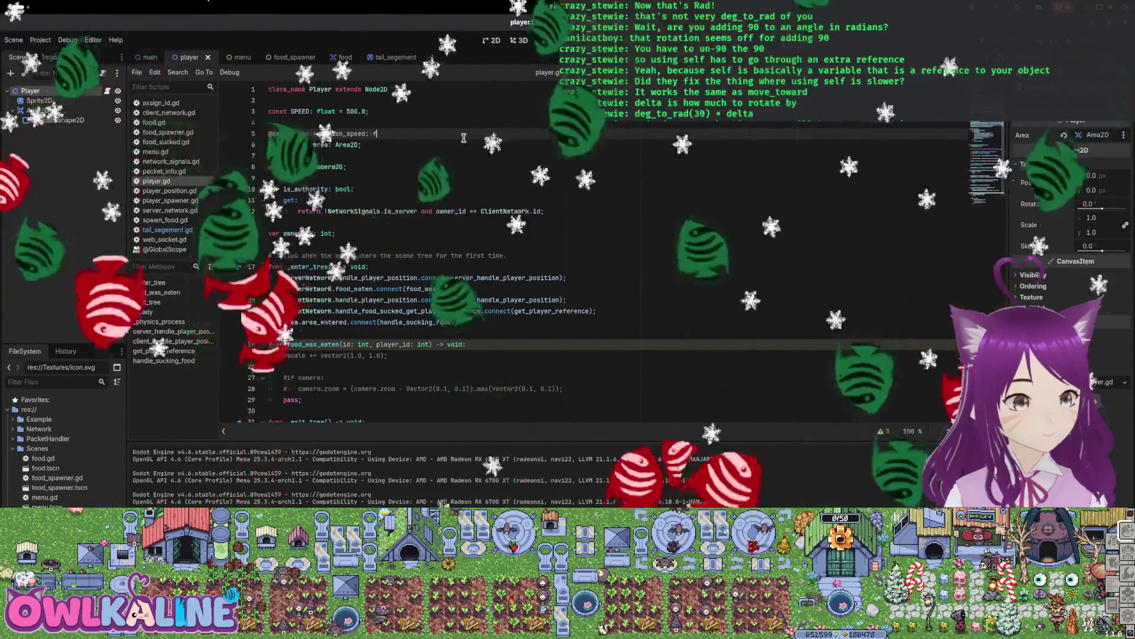
{"action": "type", "text": "3"}
{"action": "key", "text": "Return"}
{"action": "type", "text": "= 60.0;"}
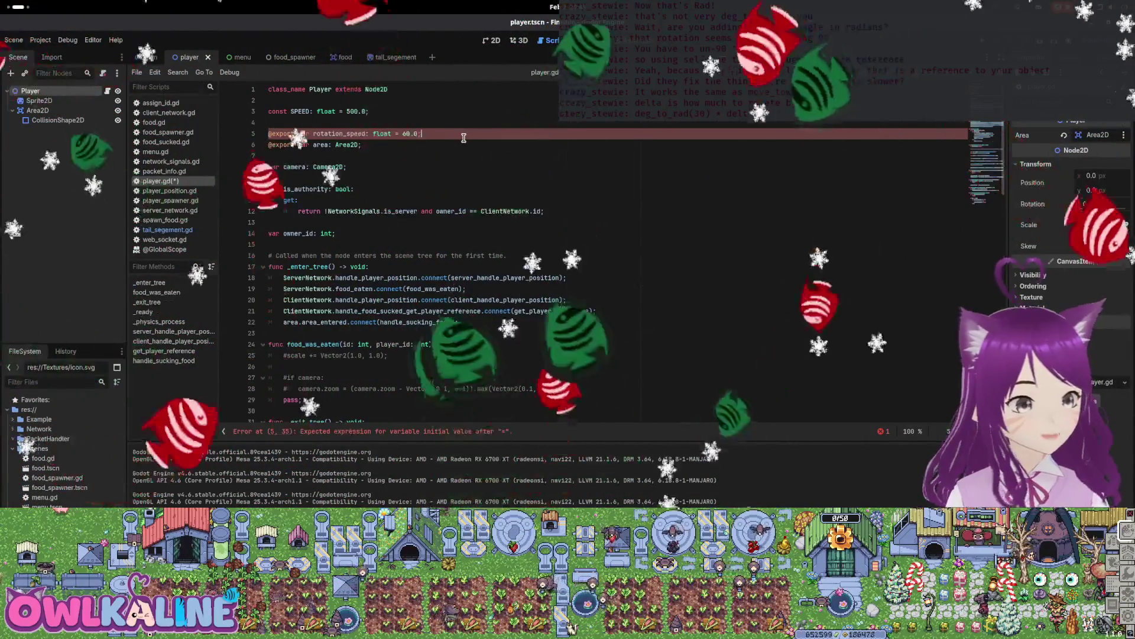
{"action": "scroll", "coordinate": [498, 201], "scroll_direction": "down", "scroll_amount": 4}
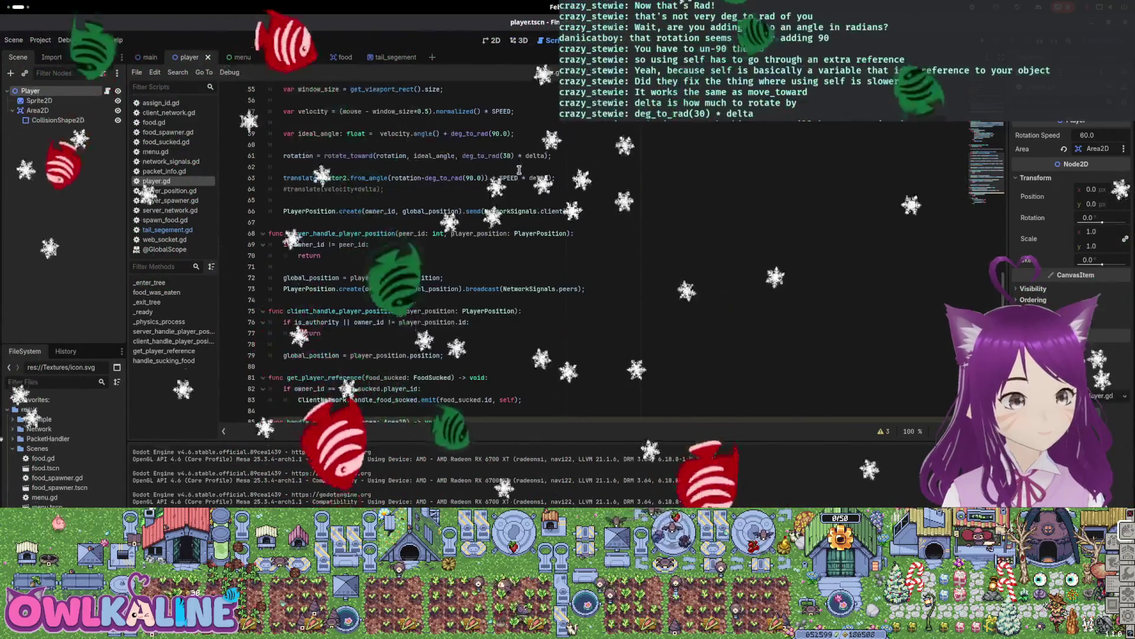
{"action": "double_click", "coordinate": [507, 155]}
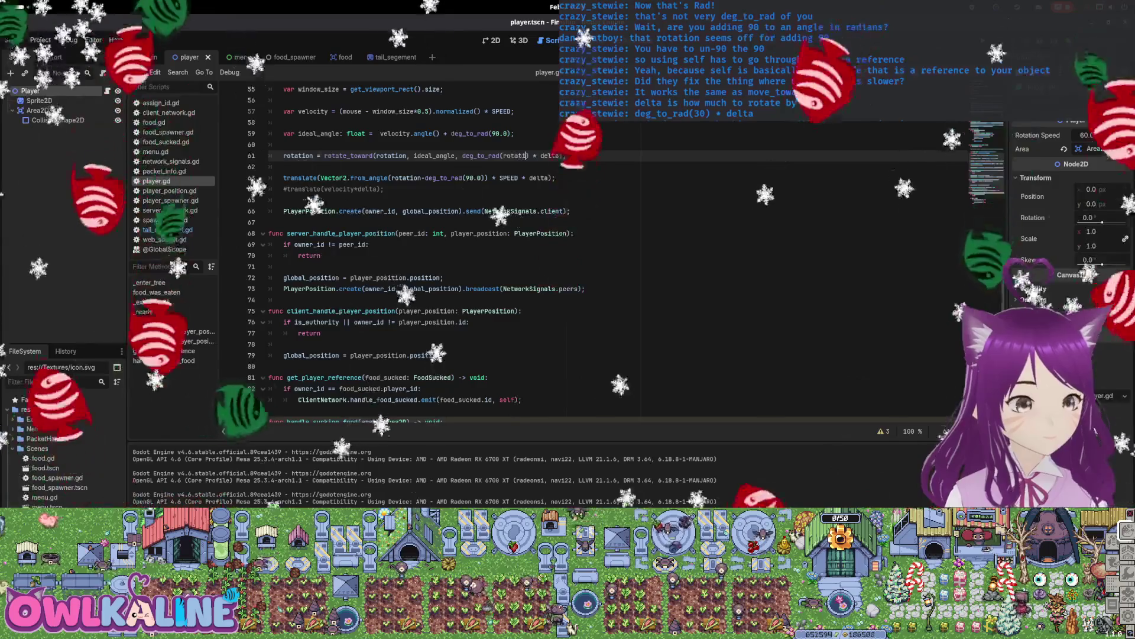
{"action": "type", "text": "speed"}
{"action": "left_click", "coordinate": [584, 137]}
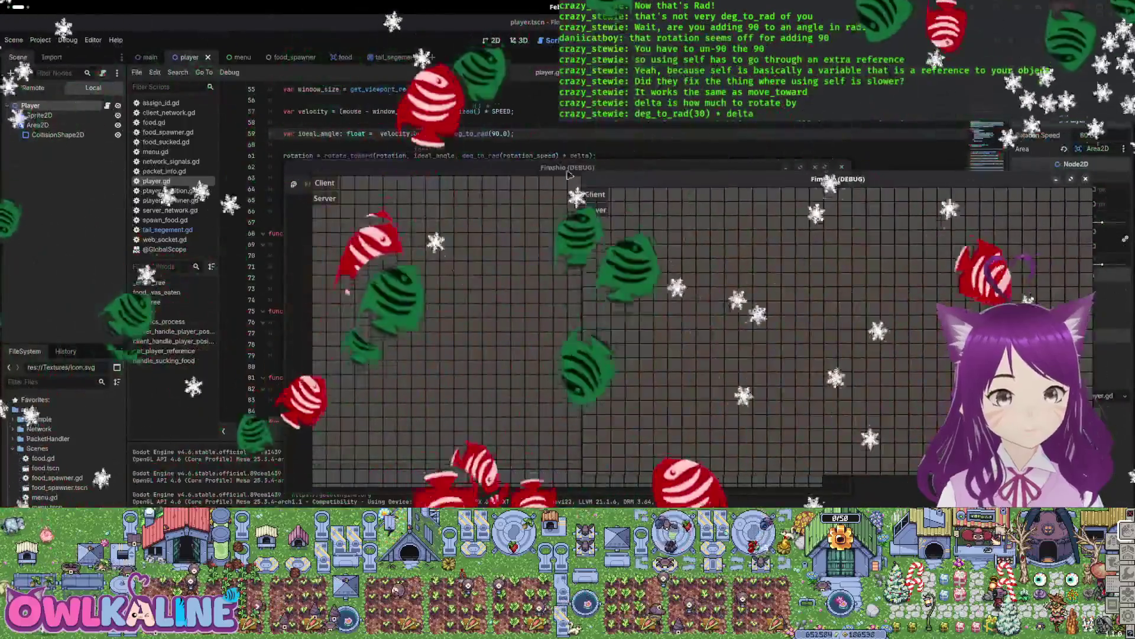
Test turning at rotation_speed 120.0 in both game windows, then stop them.
{"action": "left_click_drag", "start_coordinate": [656, 170], "coordinate": [319, 170]}
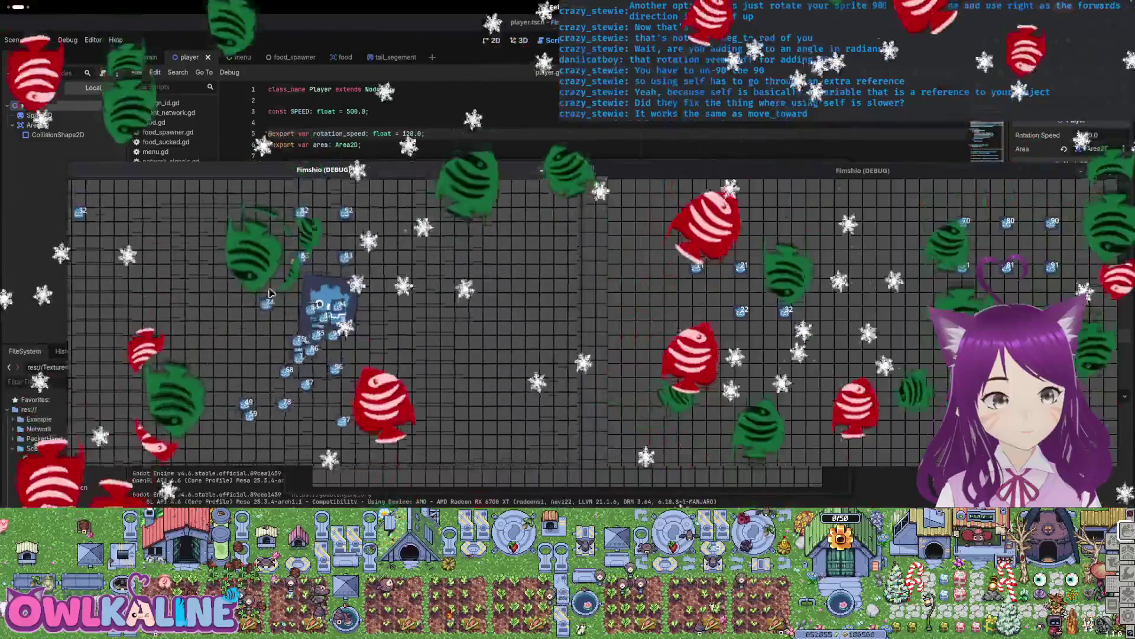
{"action": "key", "text": "F8"}
{"action": "scroll", "coordinate": [503, 278], "scroll_direction": "down", "scroll_amount": 10}
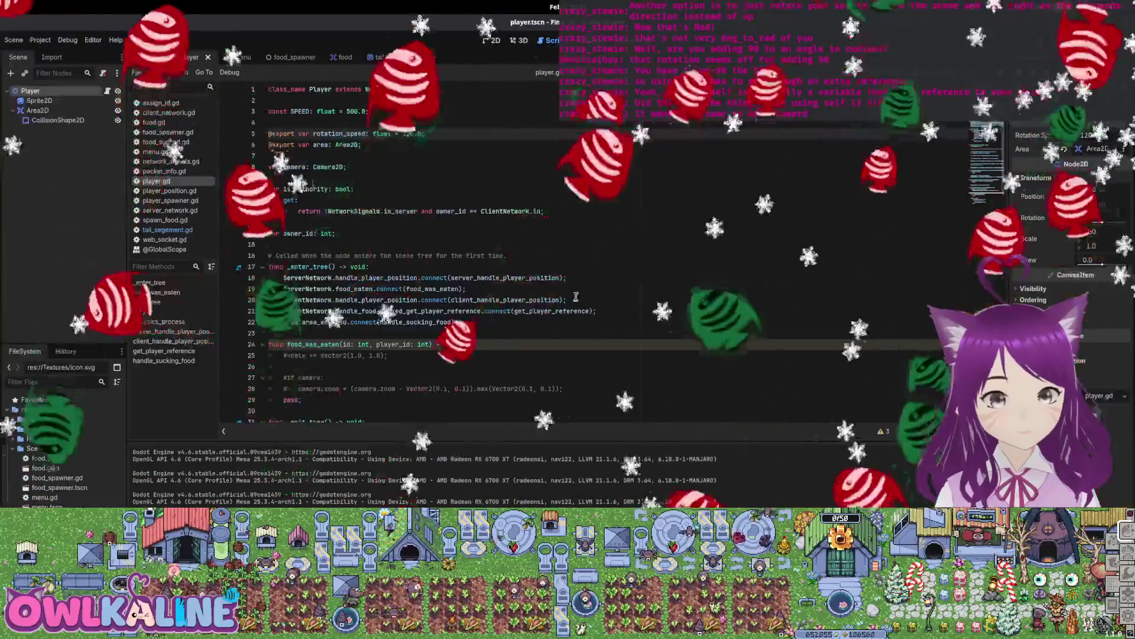
{"action": "scroll", "coordinate": [502, 278], "scroll_direction": "down", "scroll_amount": 1}
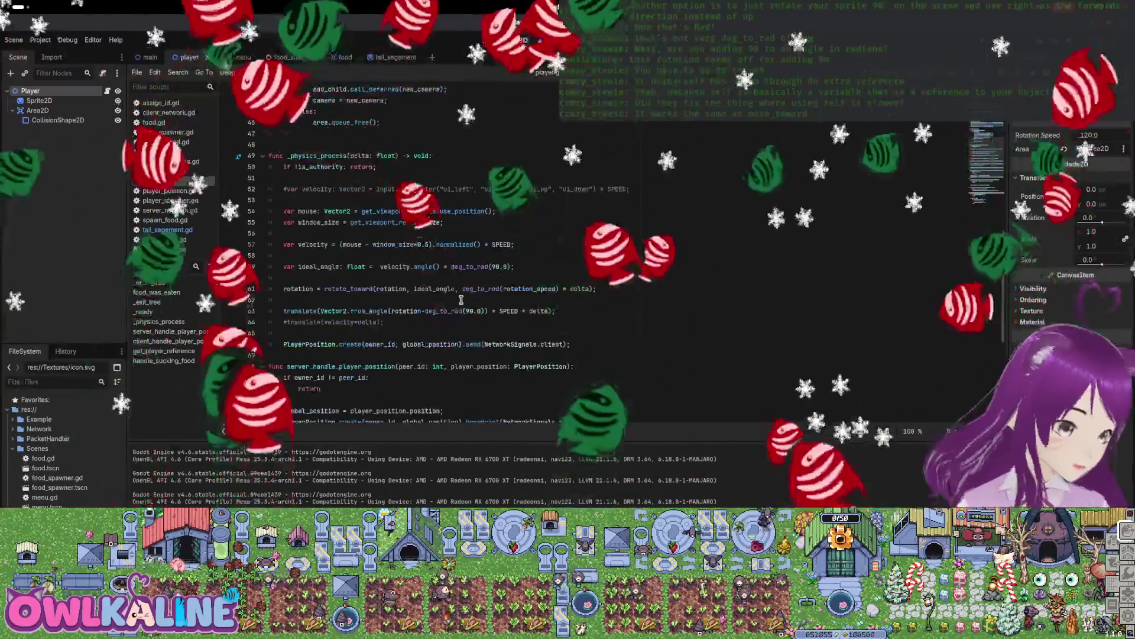
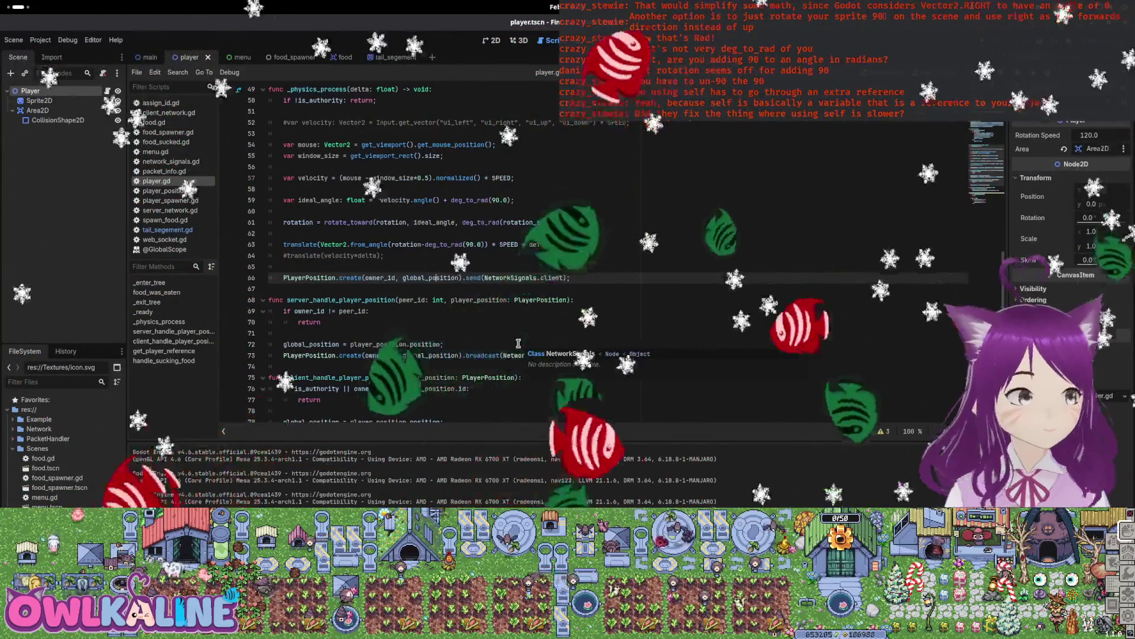
Try a 90° rotation on the Player node in the 2D view, then undo it.
{"action": "left_click", "coordinate": [492, 41]}
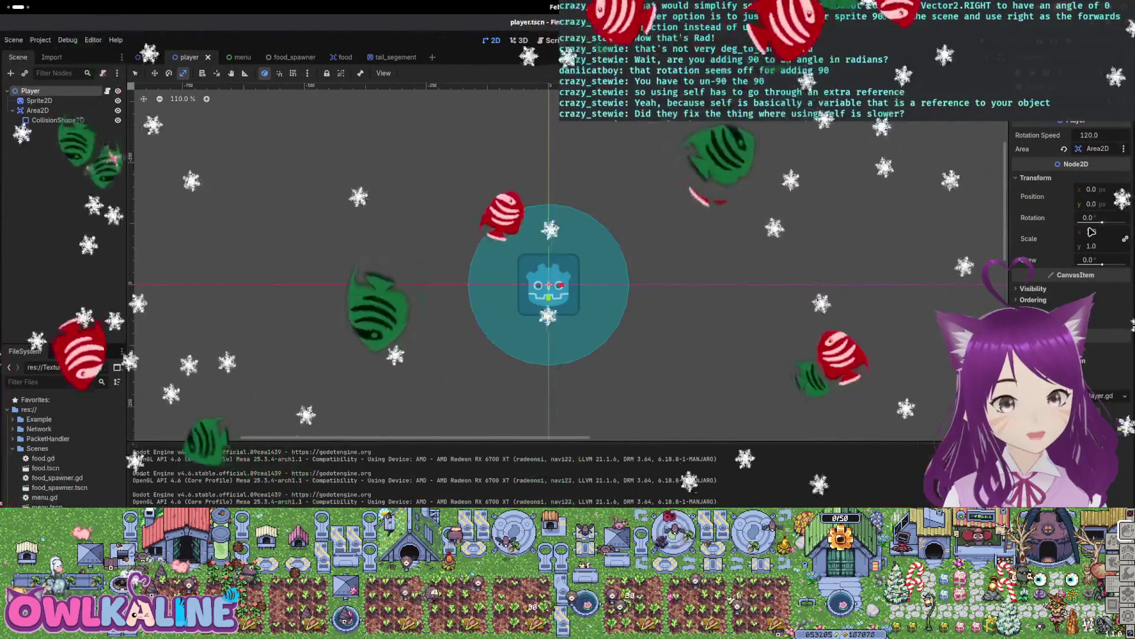
{"action": "type", "text": "90"}
{"action": "key", "text": "Return"}
{"action": "key", "text": "ctrl+z"}
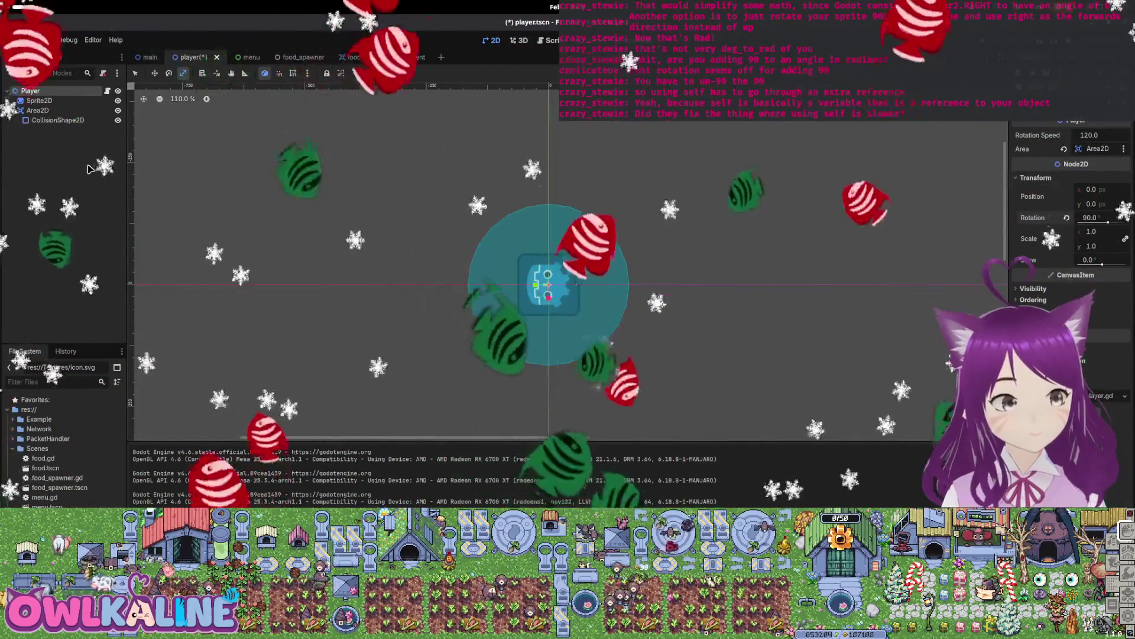
{"action": "left_click", "coordinate": [89, 170]}
Delete the '+ deg_to_rad(90.0)' offset from ideal_angle on line 59 of player.gd and run the game.
{"action": "left_click", "coordinate": [107, 91]}
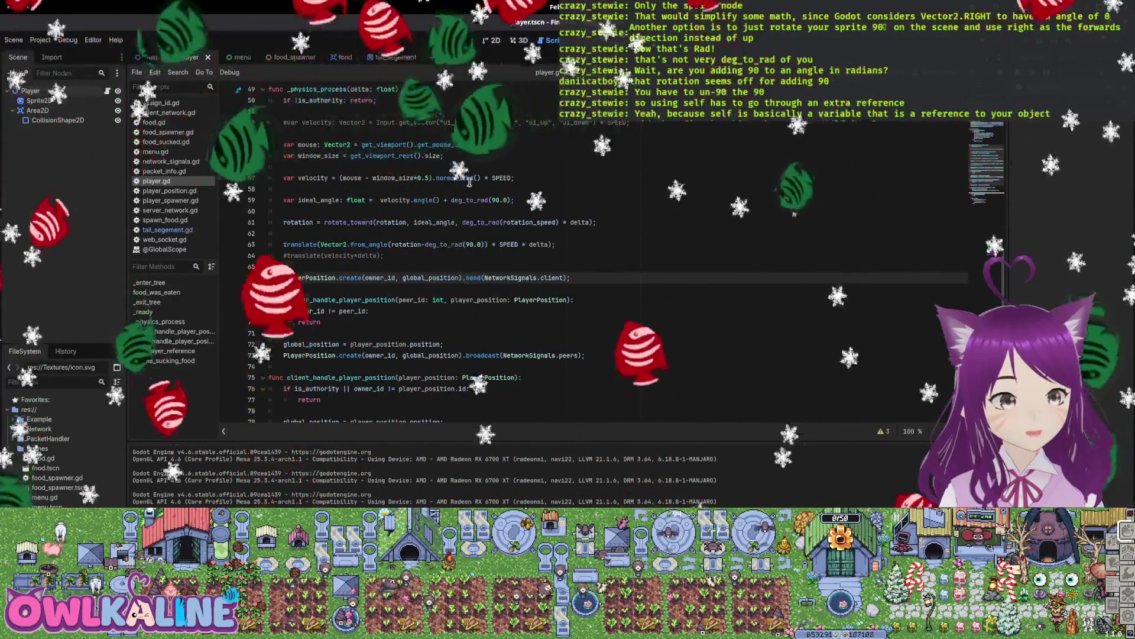
{"action": "left_click_drag", "start_coordinate": [514, 200], "coordinate": [439, 200]}
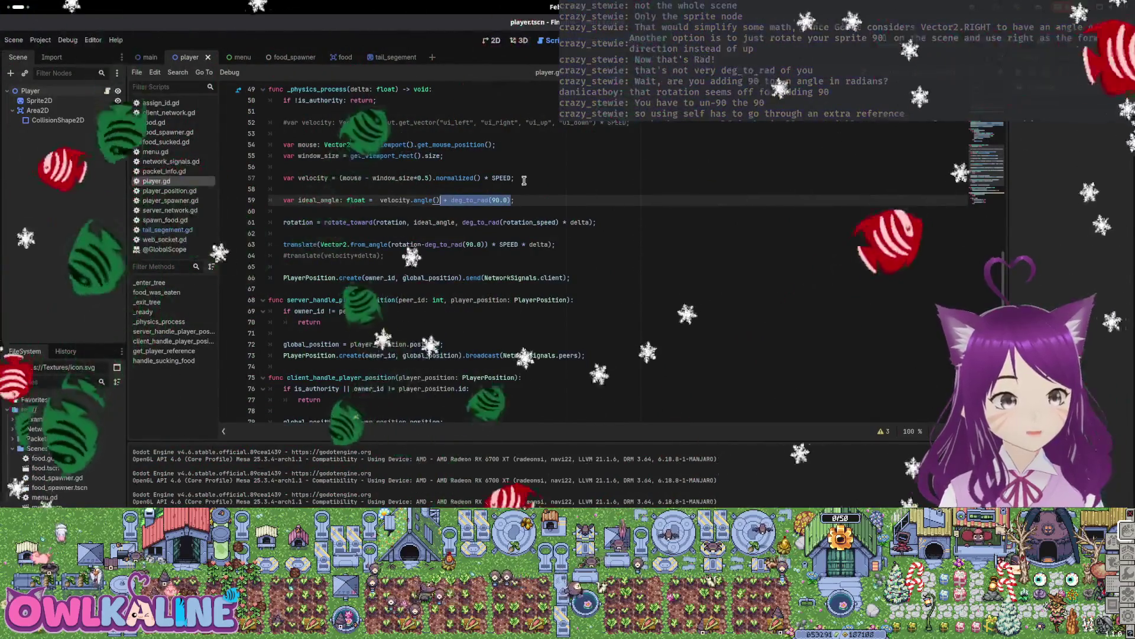
{"action": "key", "text": "BackSpace"}
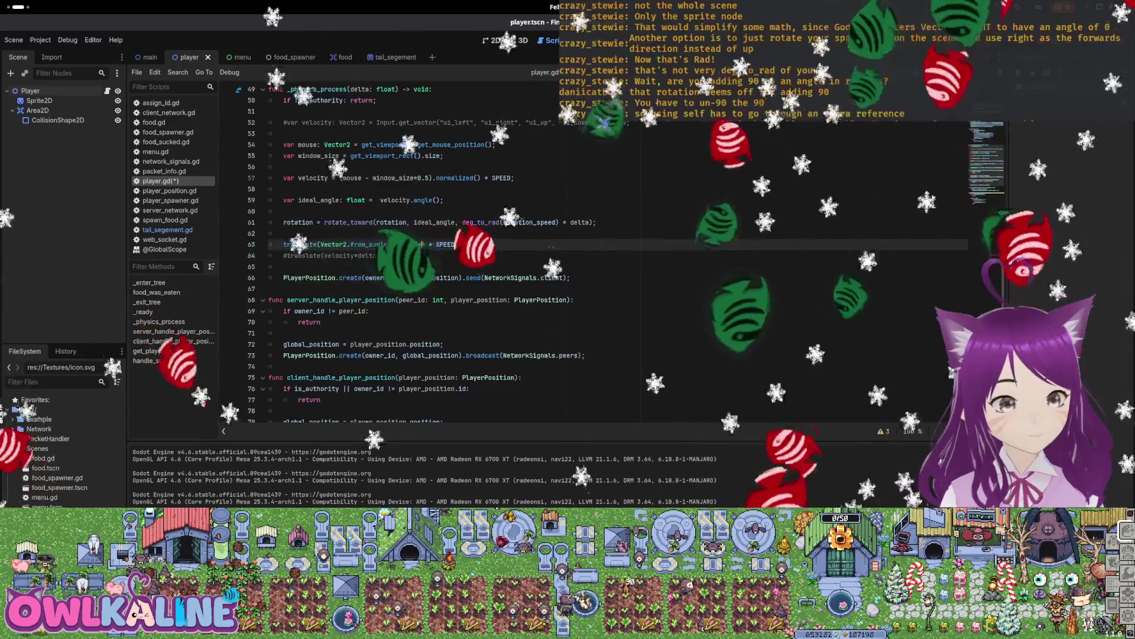
{"action": "key", "text": "F5"}
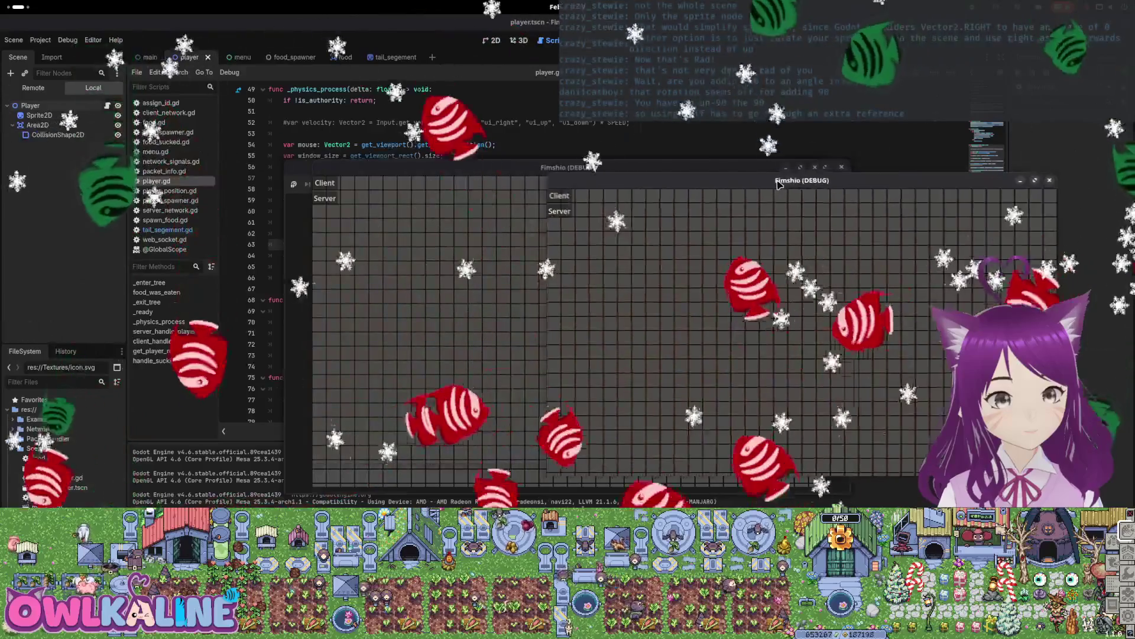
Start one game window as Server and the other as Client, test the fish's turning, then stop the game.
{"action": "left_click", "coordinate": [561, 213]}
{"action": "left_click", "coordinate": [324, 182]}
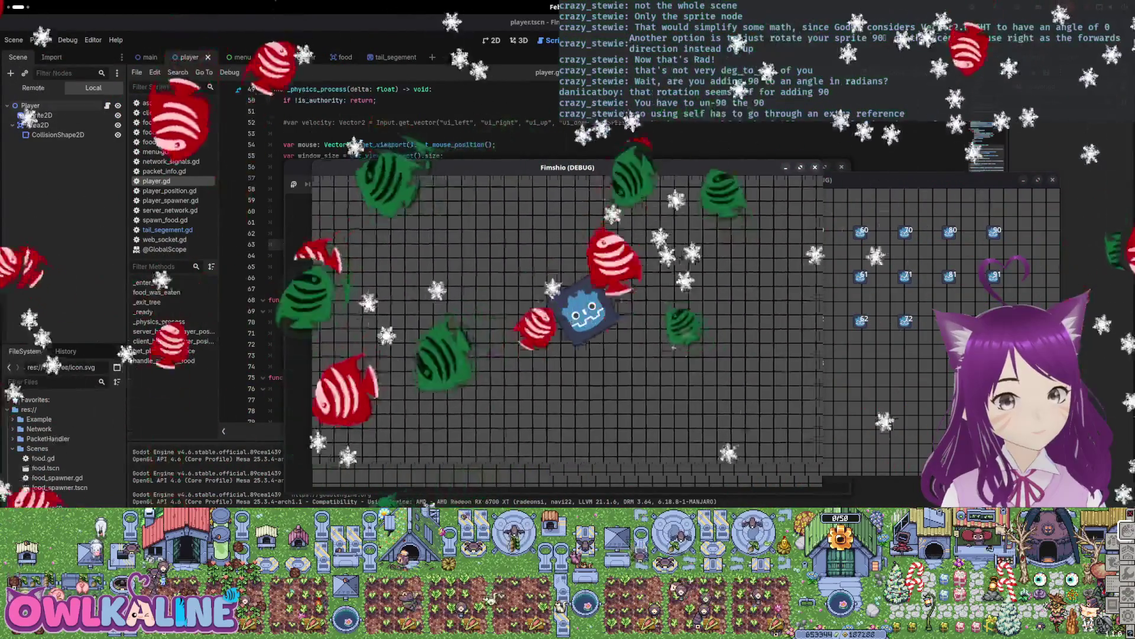
{"action": "key", "text": "F8"}
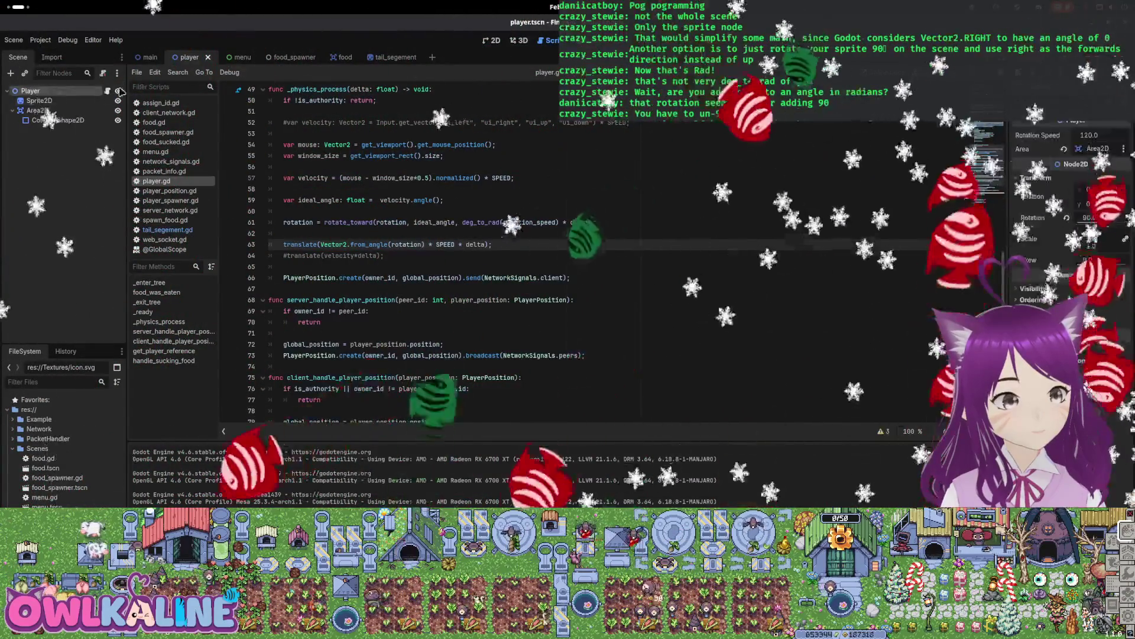
Reset the Player node's rotation to 0 and save the player scene.
{"action": "left_click", "coordinate": [495, 40]}
{"action": "left_click", "coordinate": [1067, 217]}
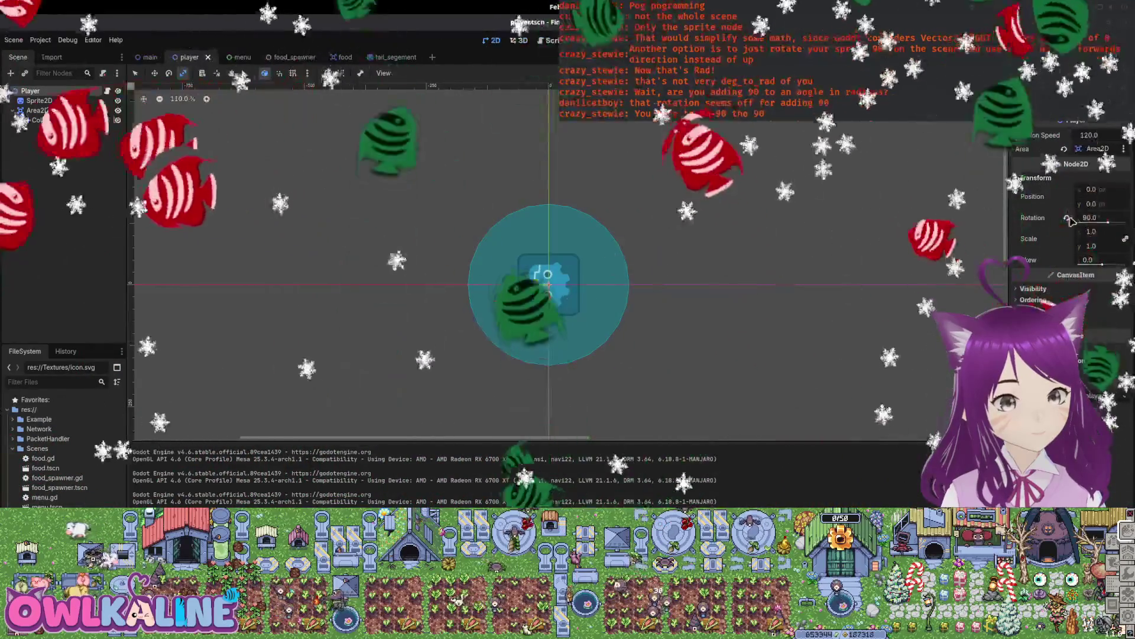
{"action": "key", "text": "ctrl+s"}
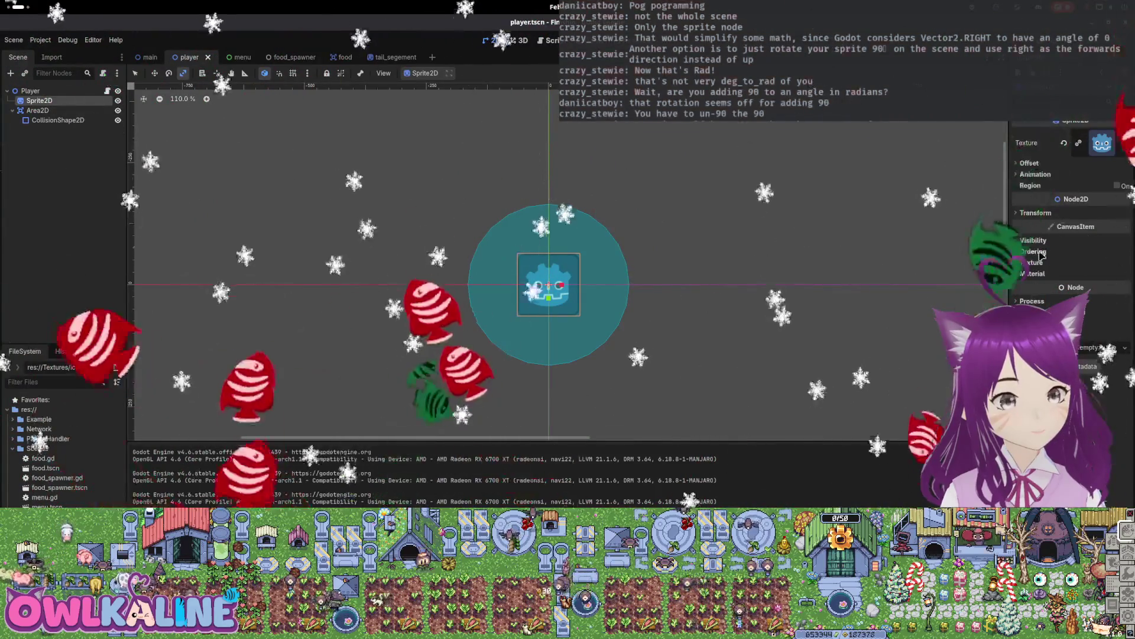
Rotate the Sprite2D by 90°, test it in a server-client run, then return to player.gd.
{"action": "left_click", "coordinate": [1027, 213]}
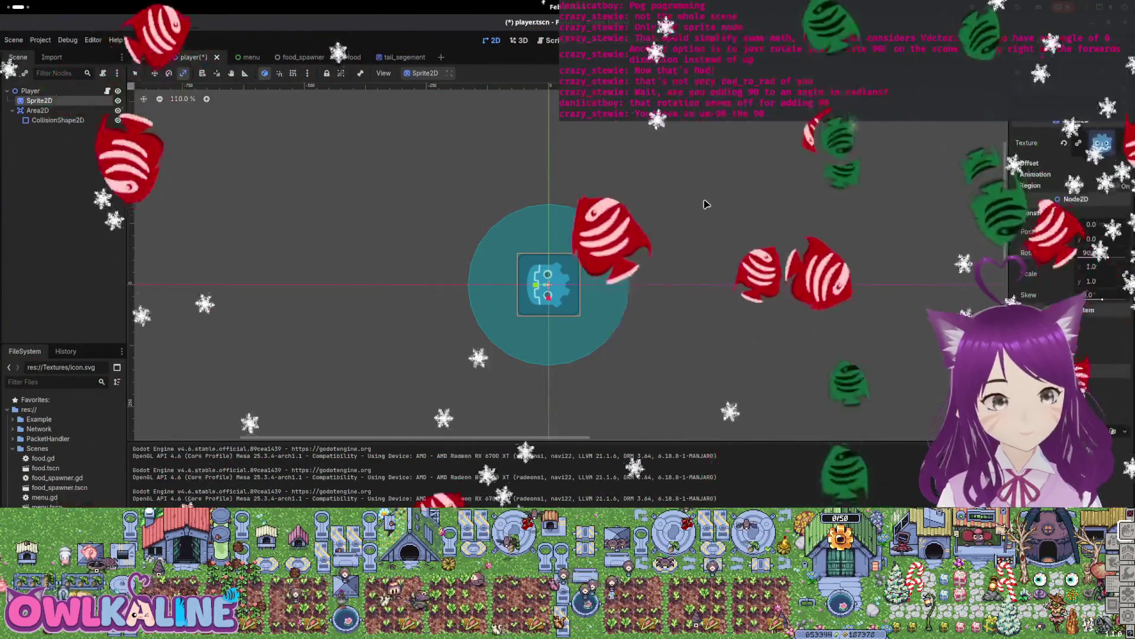
{"action": "key", "text": "F5"}
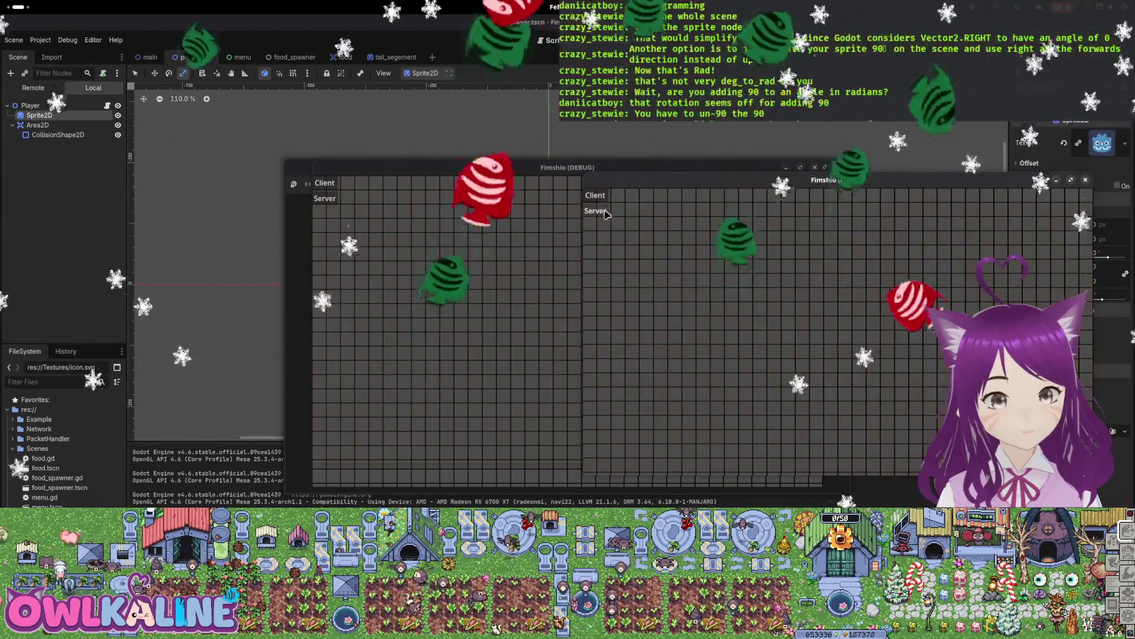
{"action": "left_click", "coordinate": [606, 214]}
{"action": "left_click_drag", "start_coordinate": [441, 167], "coordinate": [237, 180]}
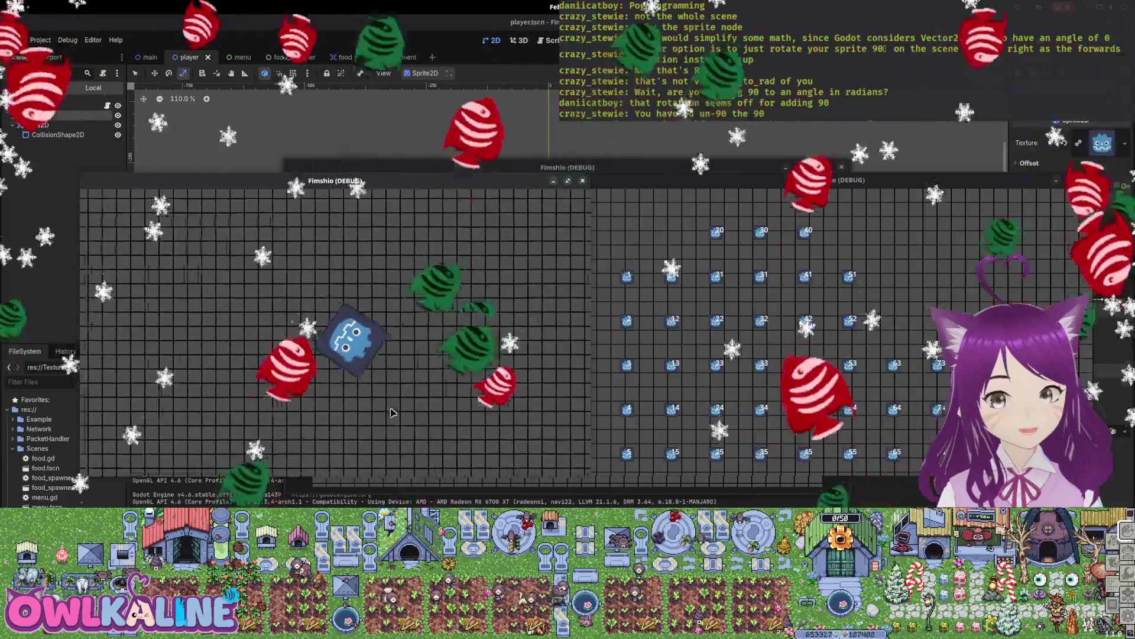
{"action": "key", "text": "F8"}
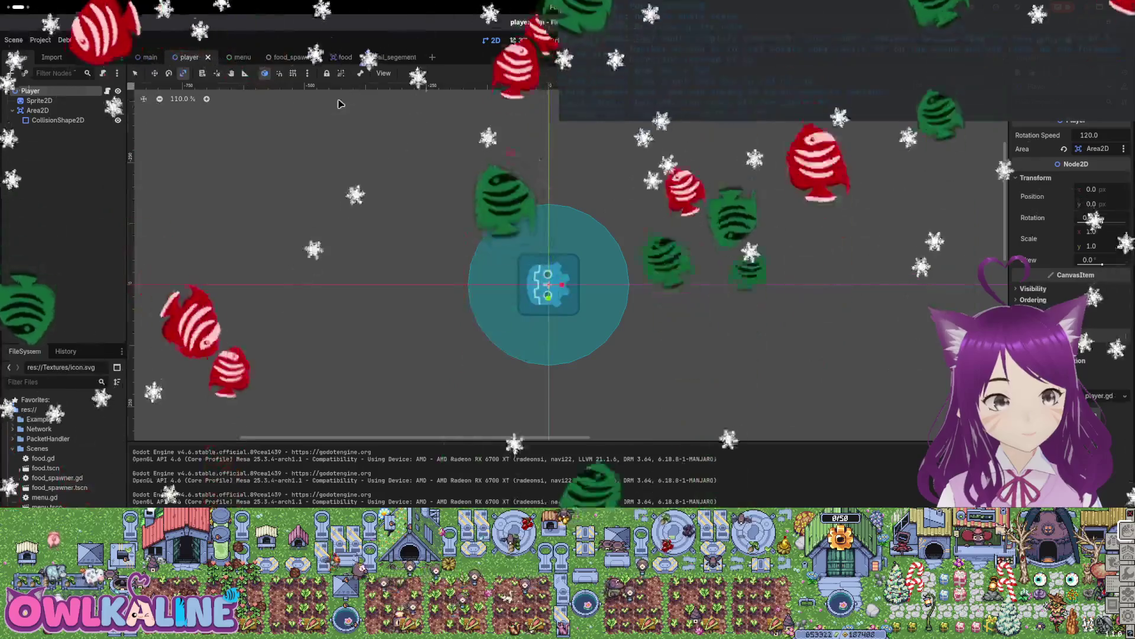
{"action": "left_click", "coordinate": [109, 91]}
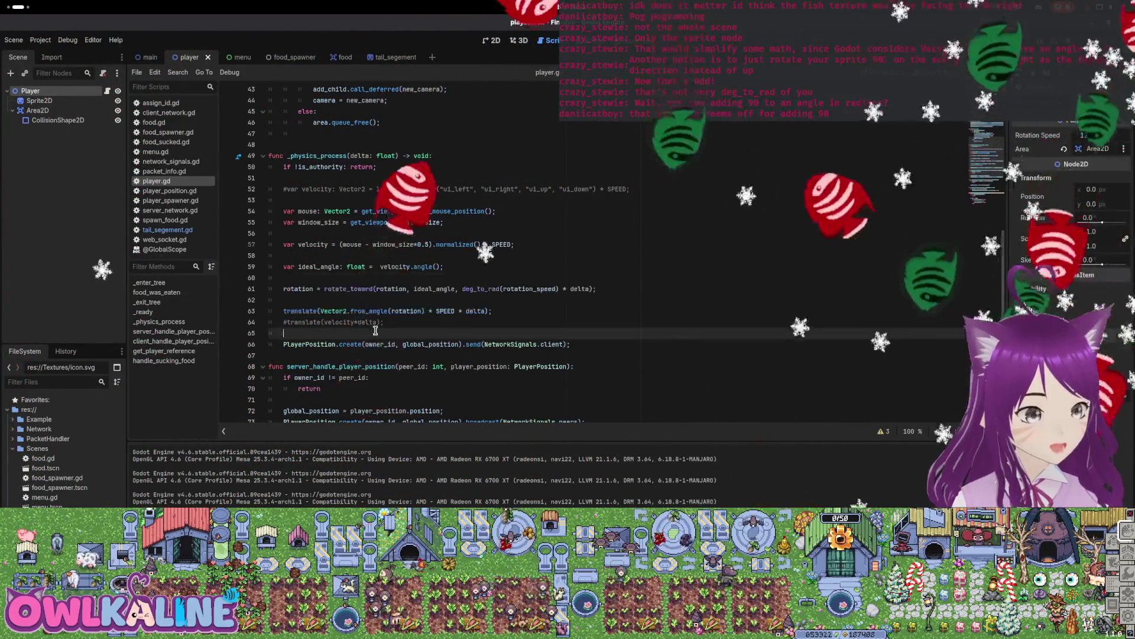
Delete the commented-out '#translate(velocity*delta);' line from the physics process.
{"action": "scroll", "coordinate": [390, 207], "scroll_direction": "up", "scroll_amount": 9}
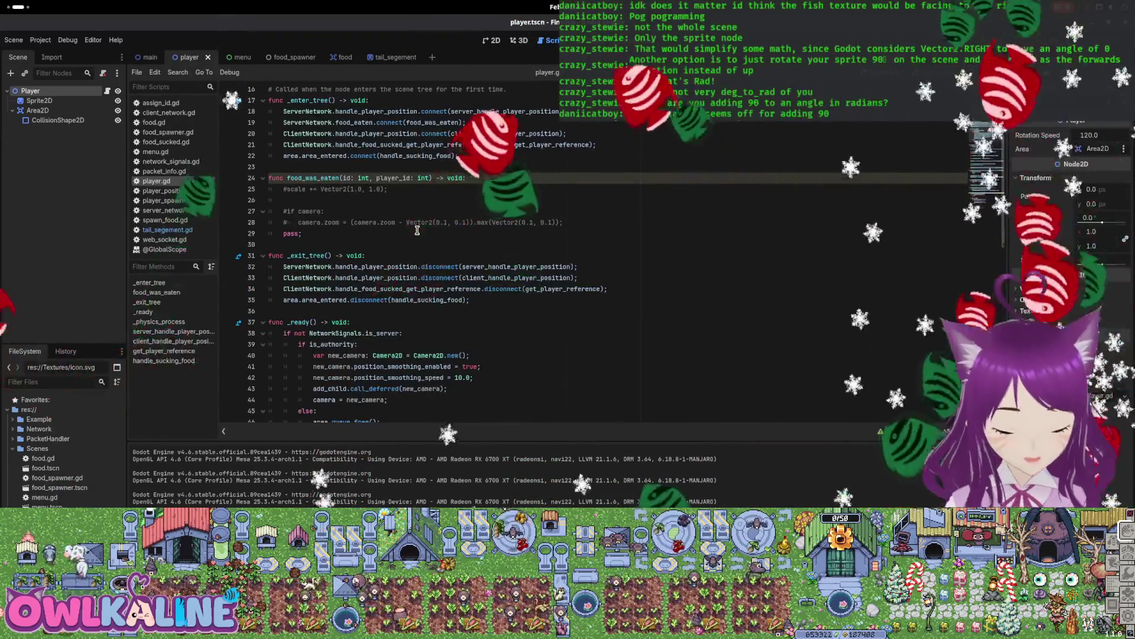
{"action": "scroll", "coordinate": [416, 233], "scroll_direction": "down", "scroll_amount": 9}
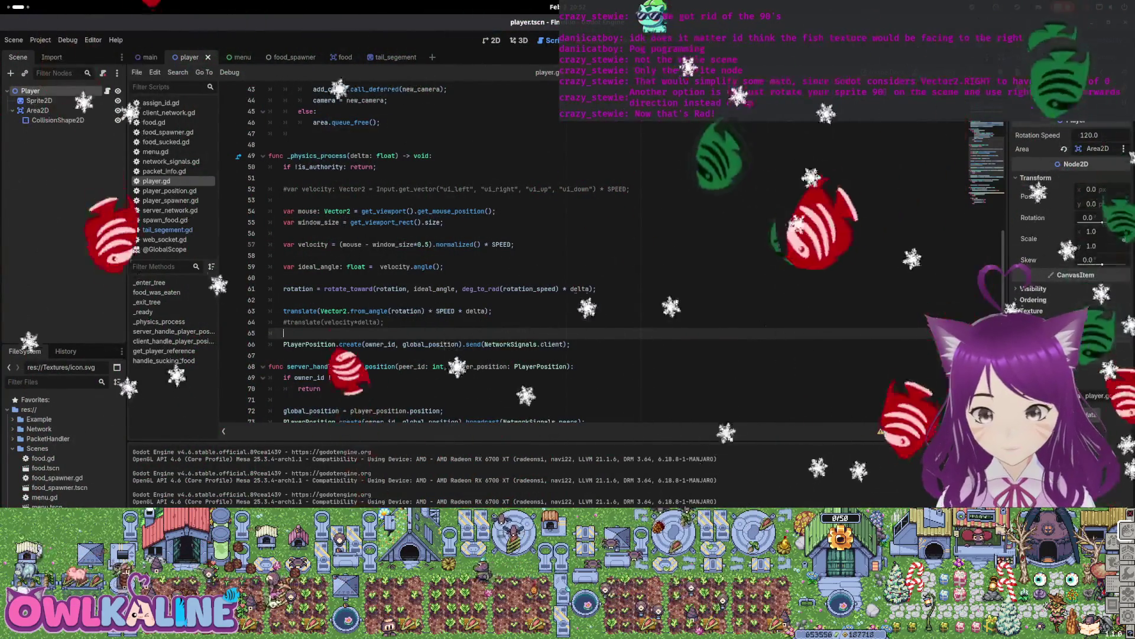
{"action": "left_click_drag", "start_coordinate": [385, 323], "coordinate": [273, 324]}
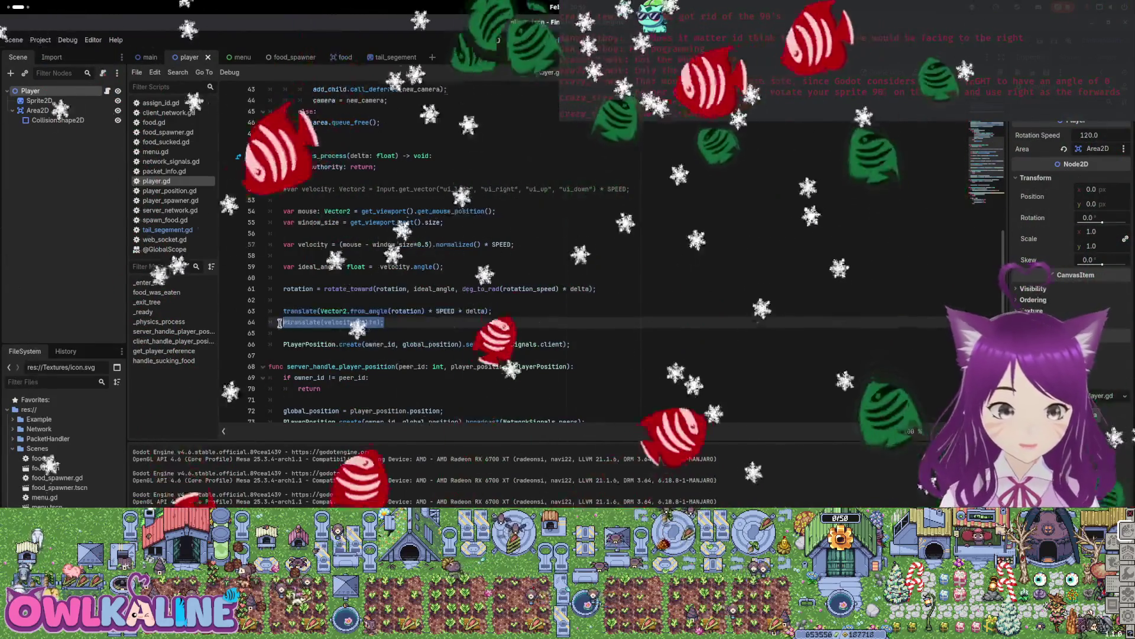
{"action": "key", "text": "BackSpace"}
{"action": "key", "text": "BackSpace"}
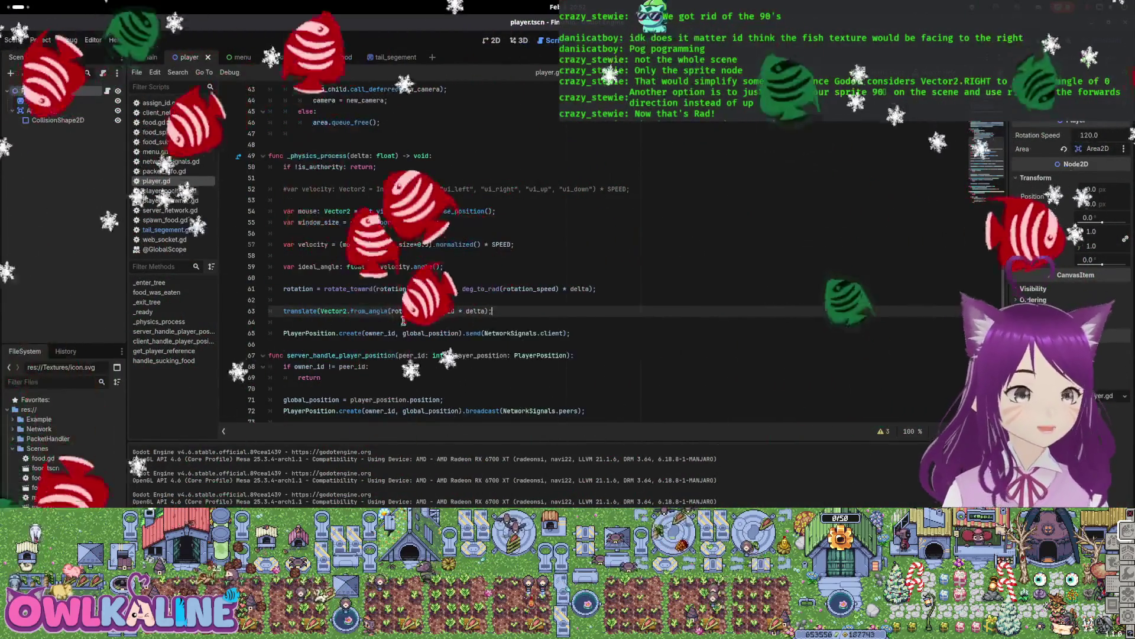
{"action": "left_click", "coordinate": [467, 256]}
{"action": "scroll", "coordinate": [466, 257], "scroll_direction": "down", "scroll_amount": 2}
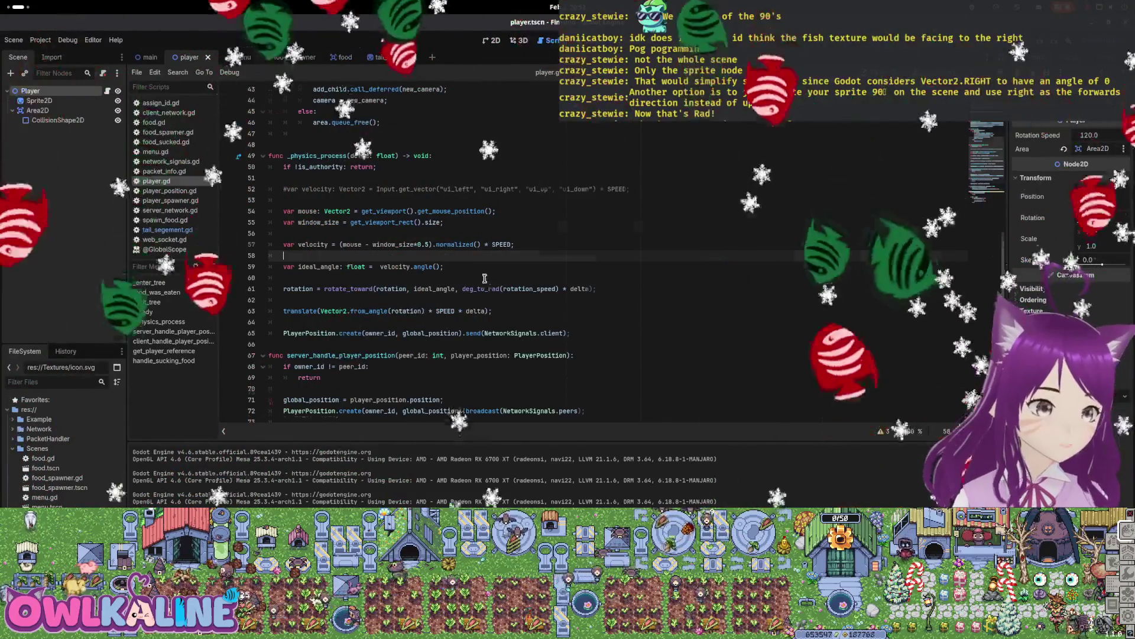
{"action": "scroll", "coordinate": [467, 256], "scroll_direction": "up", "scroll_amount": 2}
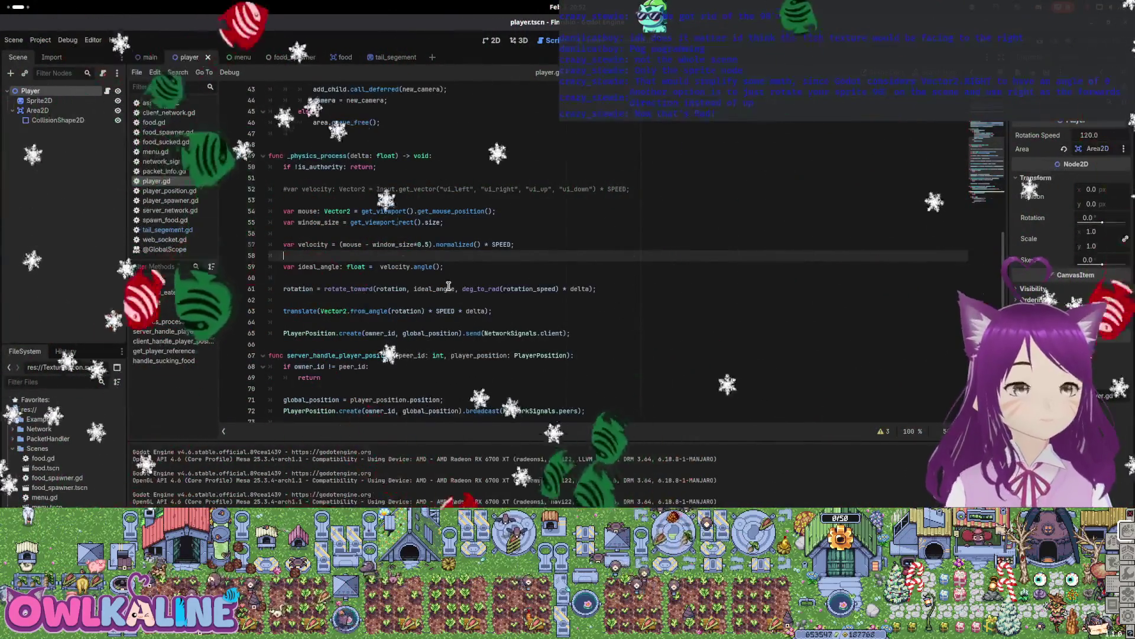
{"action": "scroll", "coordinate": [371, 324], "scroll_direction": "down", "scroll_amount": 2}
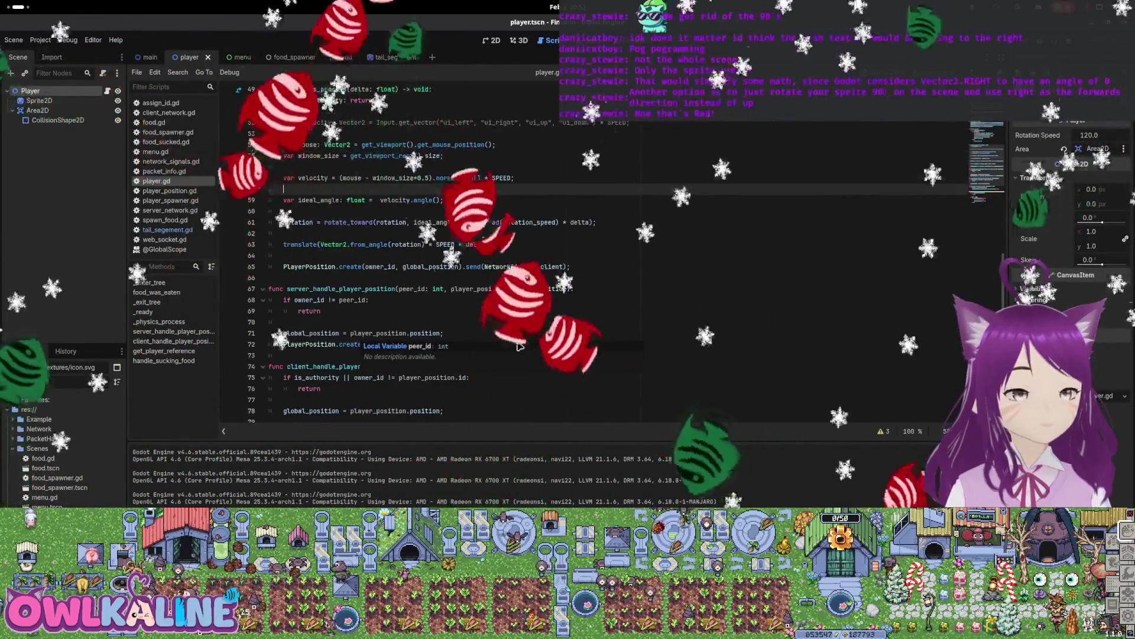
{"action": "scroll", "coordinate": [488, 282], "scroll_direction": "up", "scroll_amount": 3}
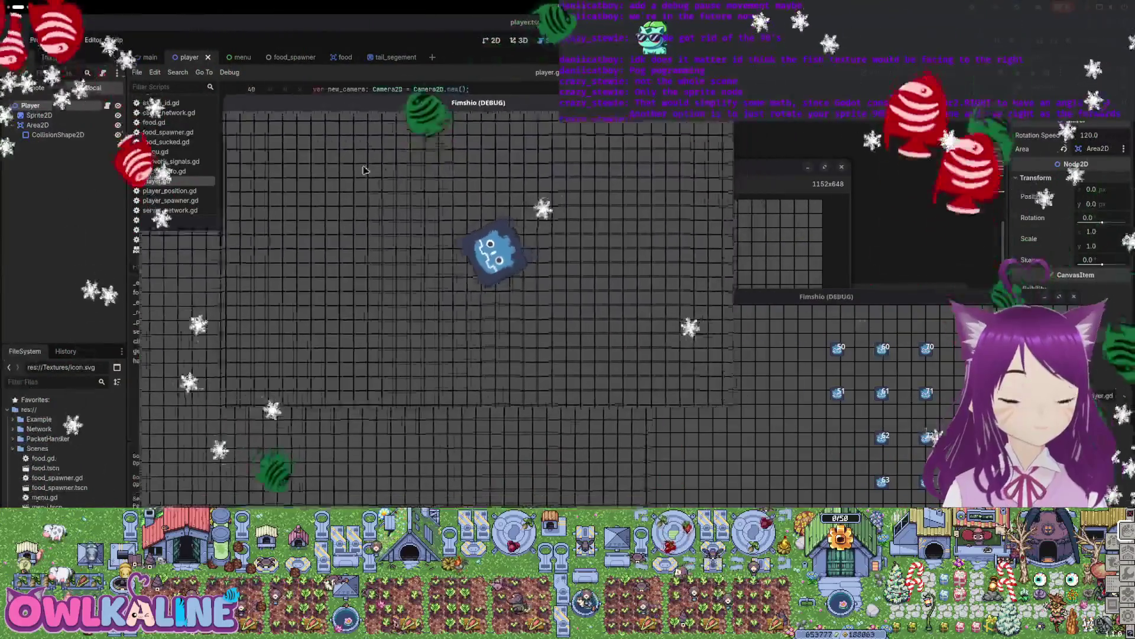
Reposition the two Fimshio debug windows for side-by-side comparison, then stop the game.
{"action": "left_click_drag", "start_coordinate": [249, 236], "coordinate": [286, 302]}
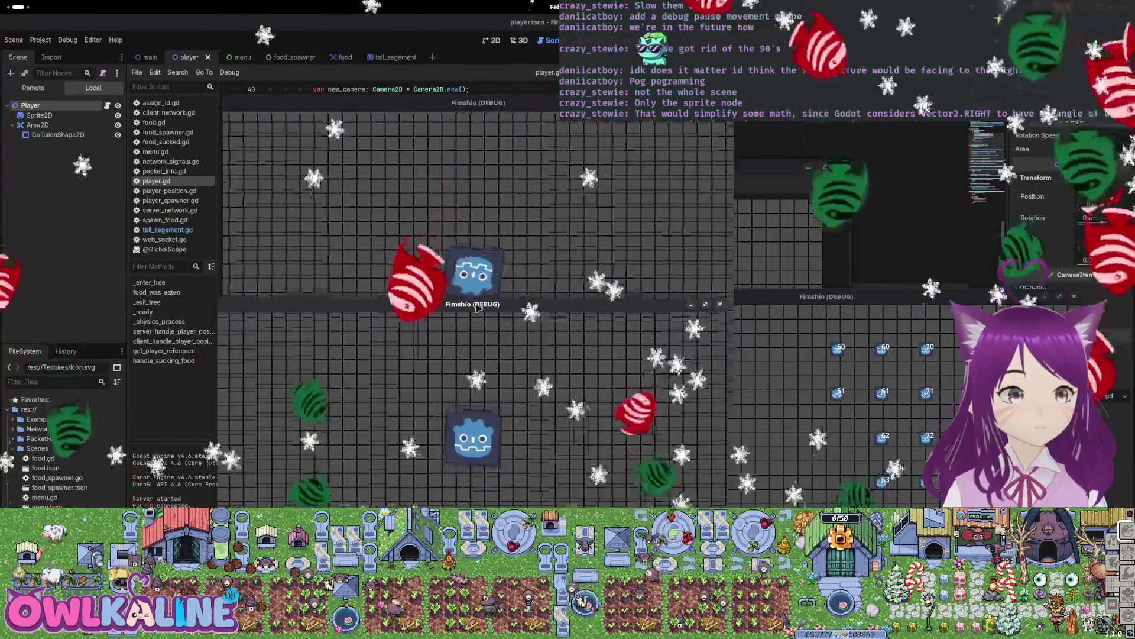
{"action": "left_click_drag", "start_coordinate": [476, 307], "coordinate": [479, 343]}
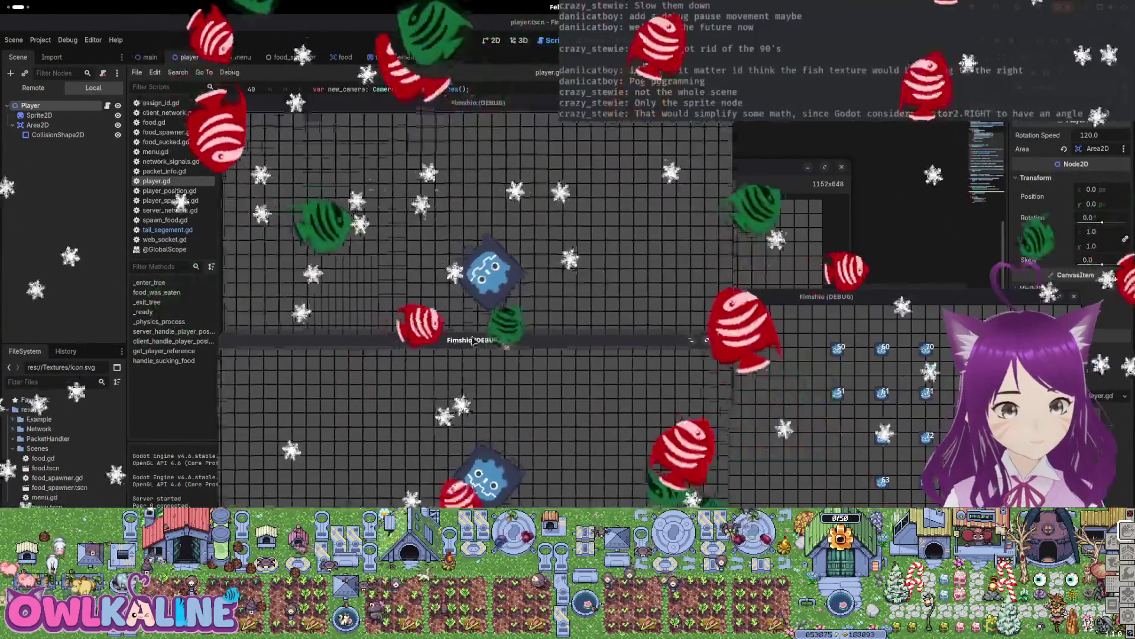
{"action": "key", "text": "F8"}
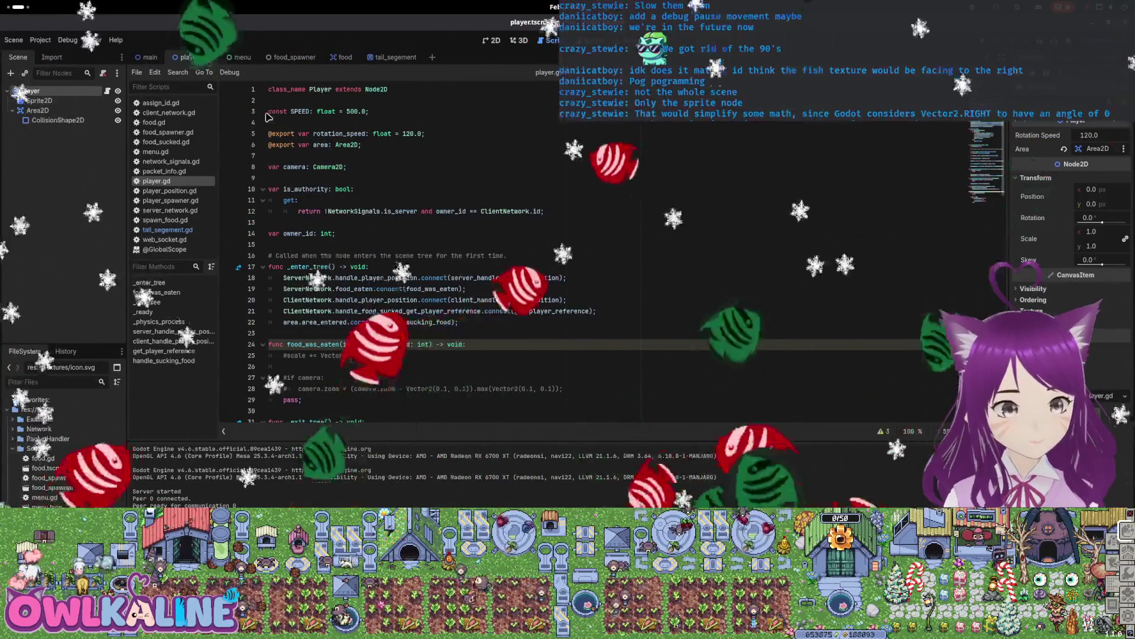
{"action": "type", "text": "export var"}
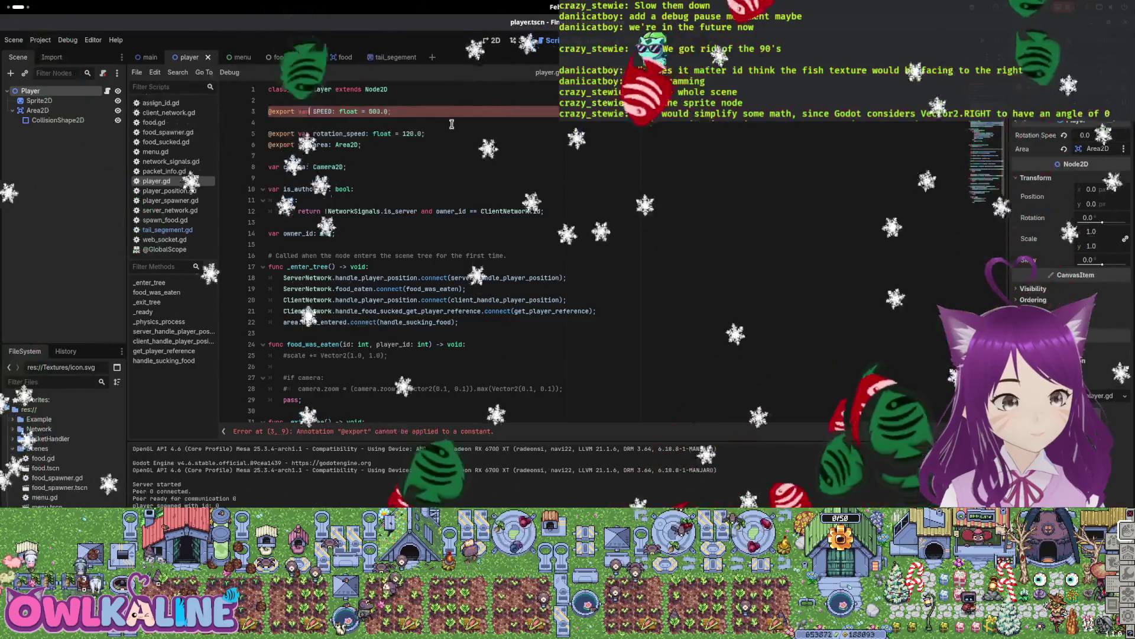
{"action": "left_click", "coordinate": [269, 122]}
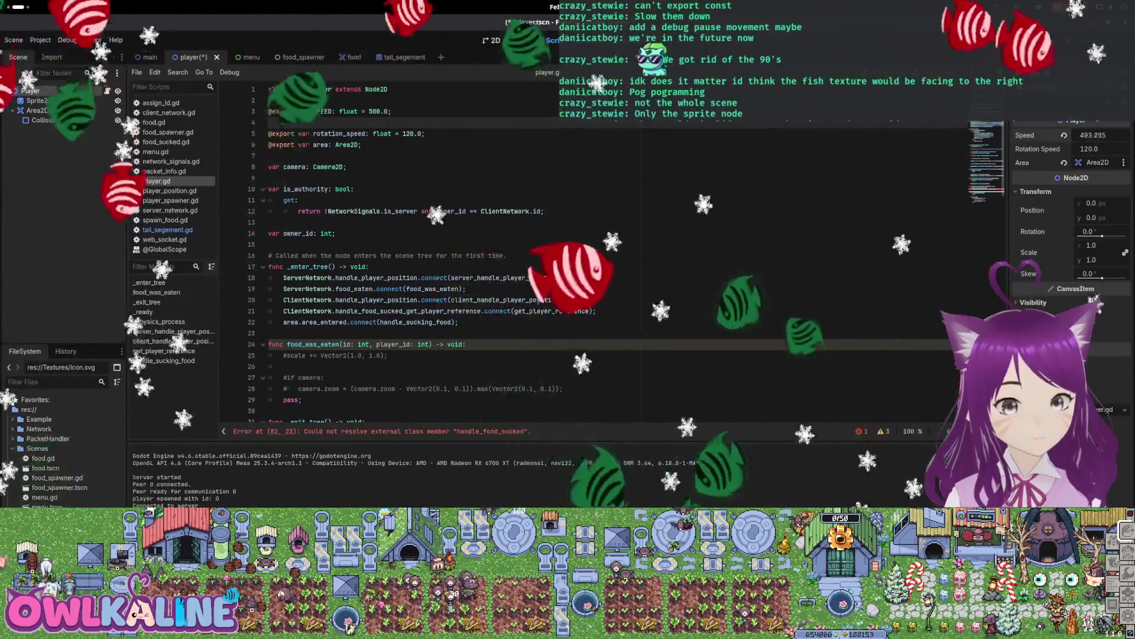
{"action": "left_click", "coordinate": [1086, 134]}
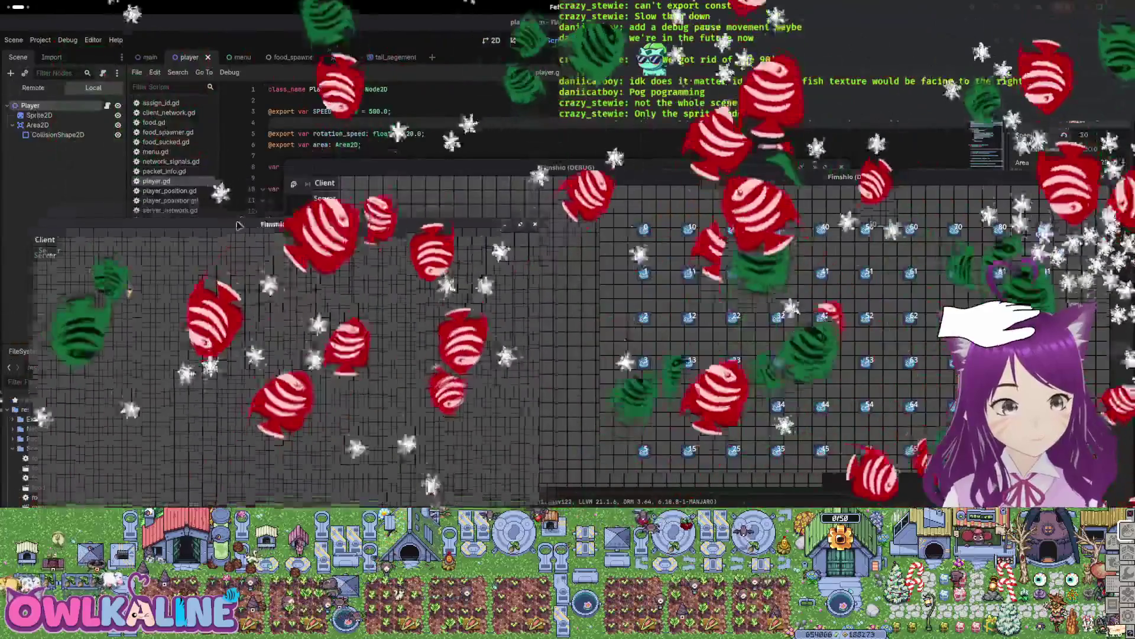
Spread out the debug windows to play-test the slower player, then jump to the reported script error.
{"action": "left_click_drag", "start_coordinate": [237, 226], "coordinate": [256, 298]}
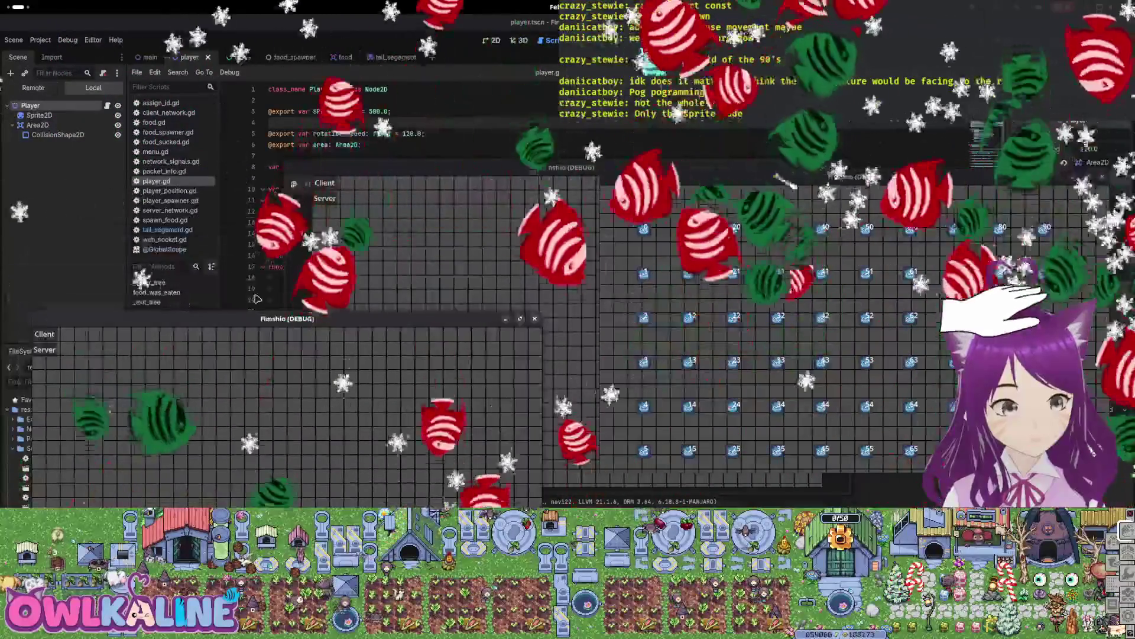
{"action": "left_click_drag", "start_coordinate": [61, 348], "coordinate": [61, 348]}
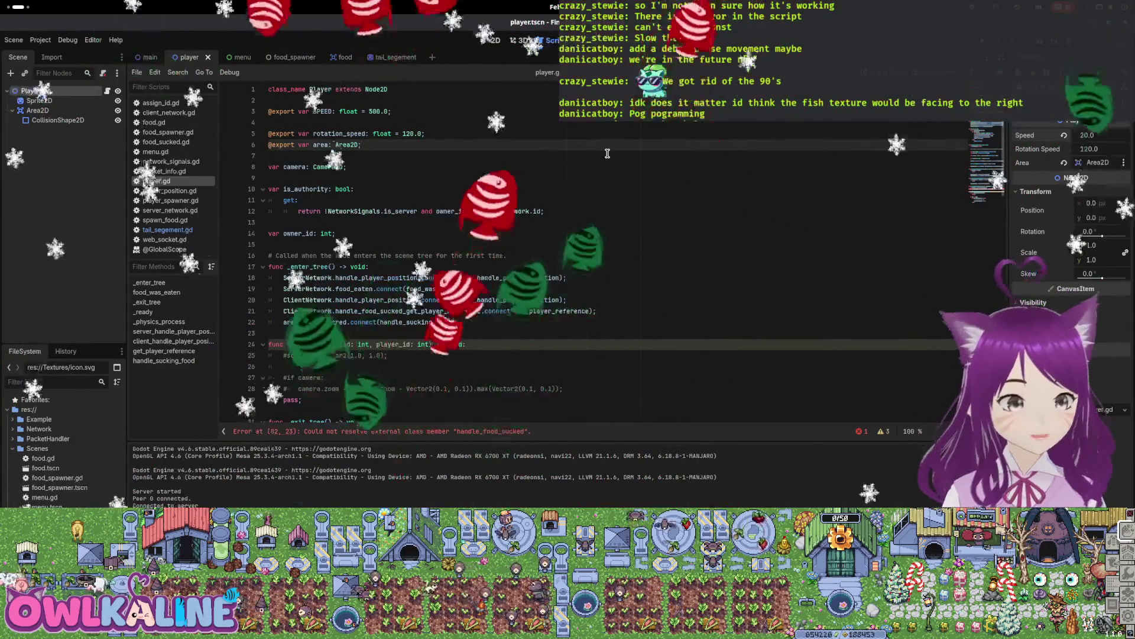
{"action": "left_click", "coordinate": [442, 437]}
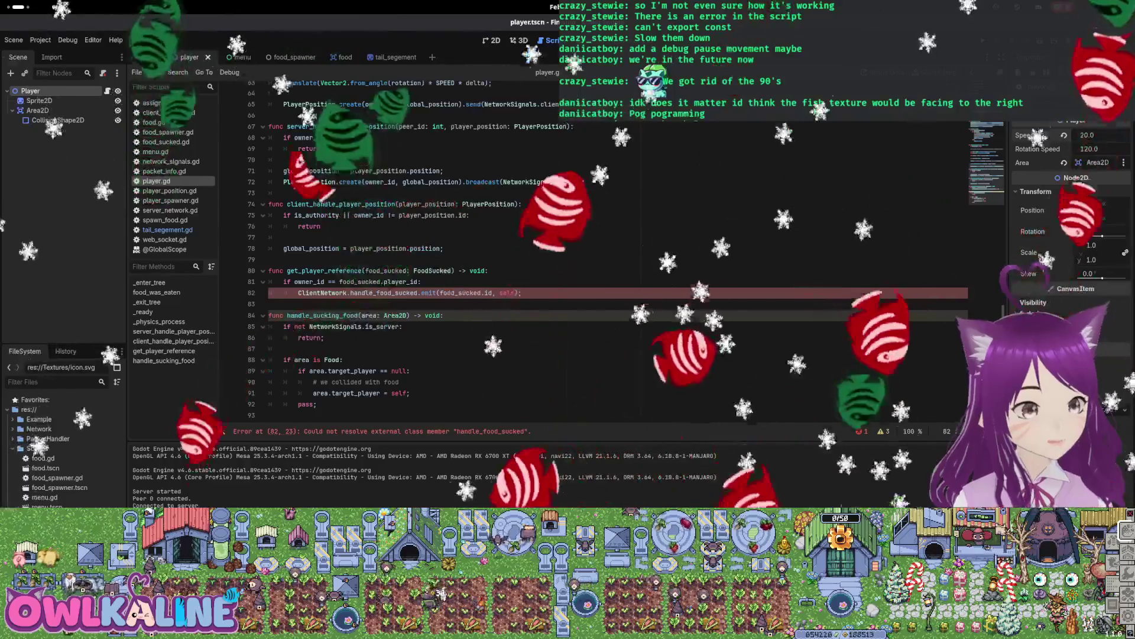
Expand the full error list for the unresolved handle_food_sucked, then switch to main.tscn.
{"action": "left_click", "coordinate": [407, 432]}
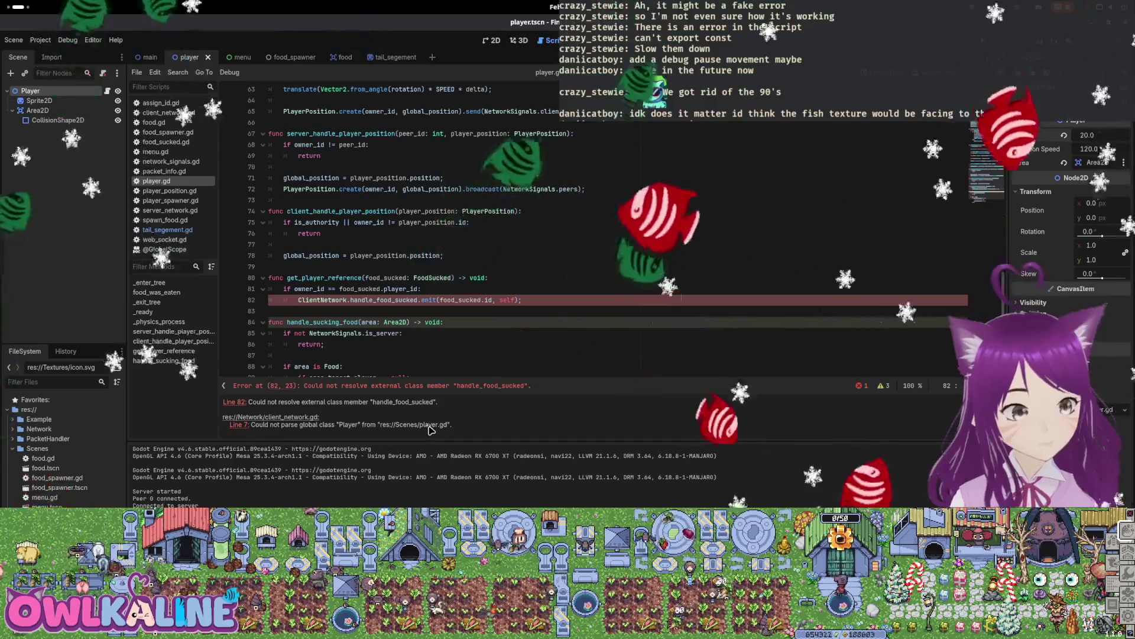
{"action": "scroll", "coordinate": [410, 357], "scroll_direction": "up", "scroll_amount": 20}
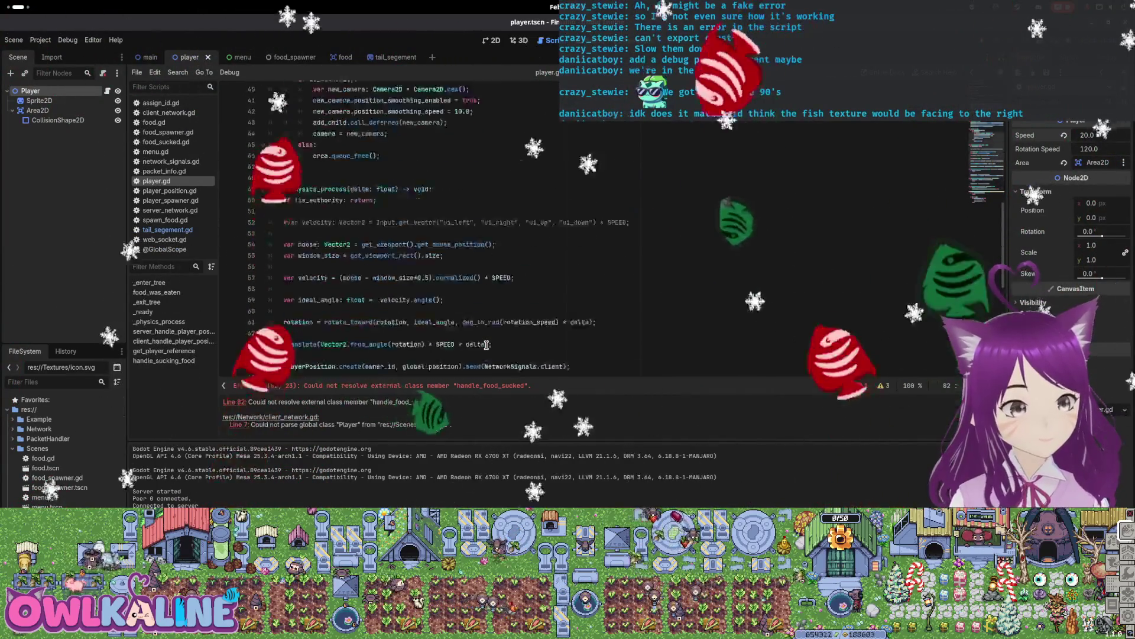
{"action": "scroll", "coordinate": [491, 349], "scroll_direction": "down", "scroll_amount": 20}
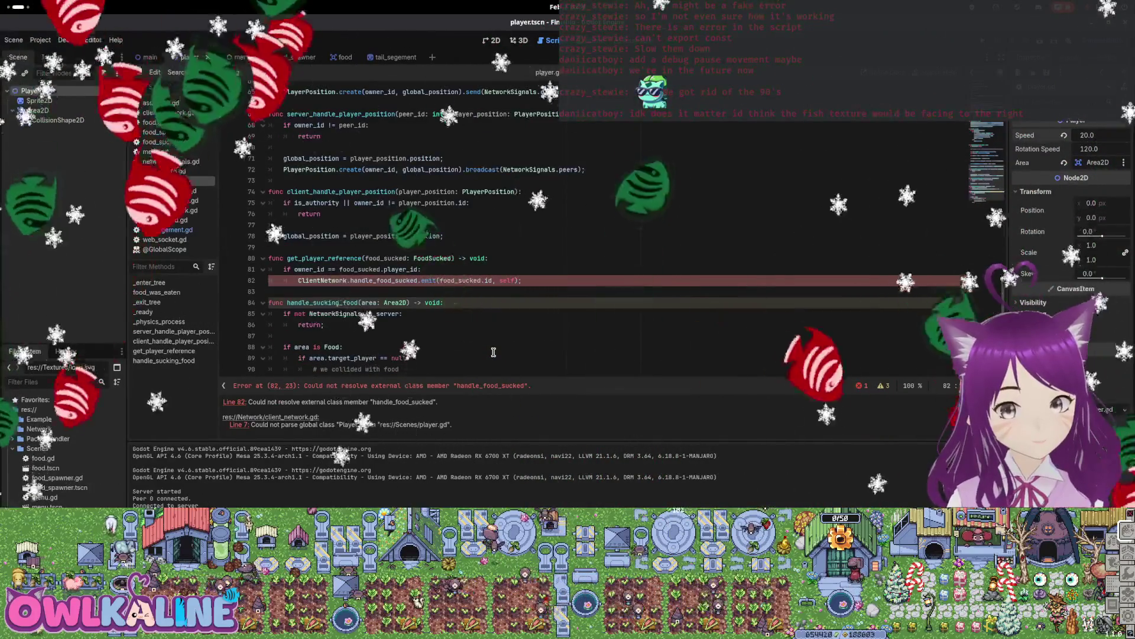
{"action": "left_click", "coordinate": [600, 290]}
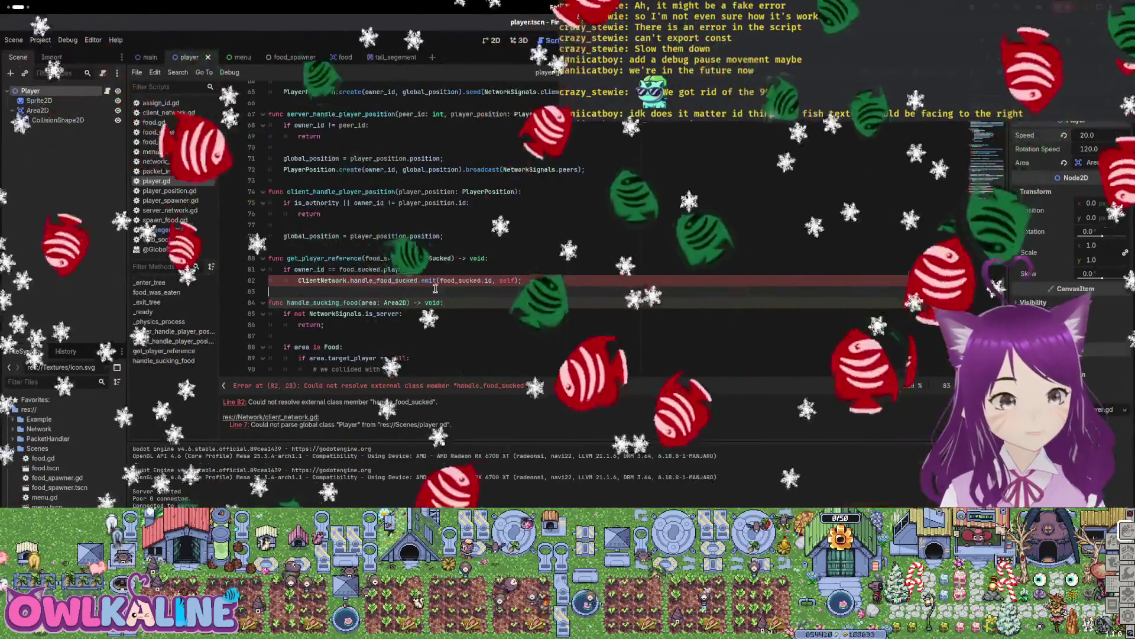
{"action": "mouse_move", "coordinate": [322, 280]}
{"action": "left_click", "coordinate": [150, 57]}
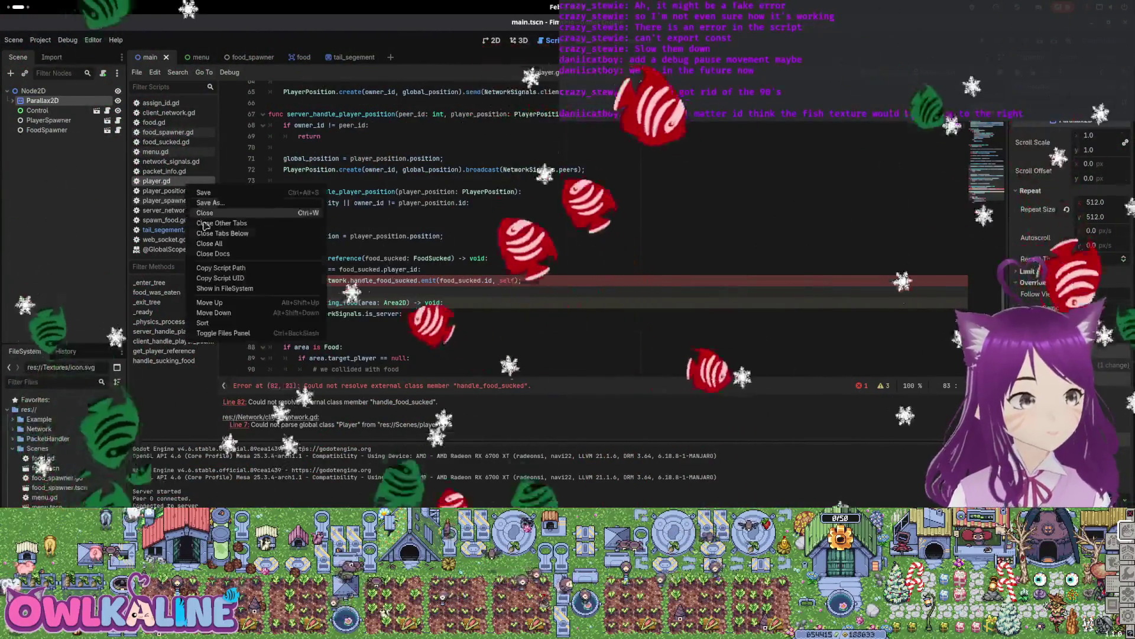
Close player.gd and reopen it from the Player node's script icon to clear the stale error.
{"action": "left_click", "coordinate": [205, 213]}
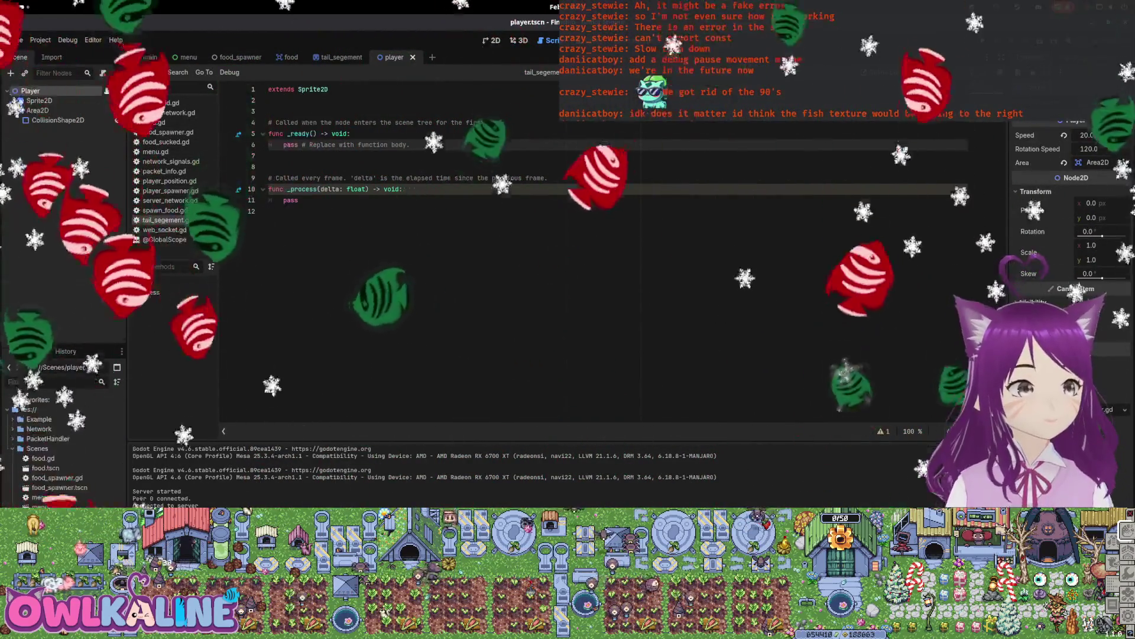
{"action": "left_click", "coordinate": [107, 91]}
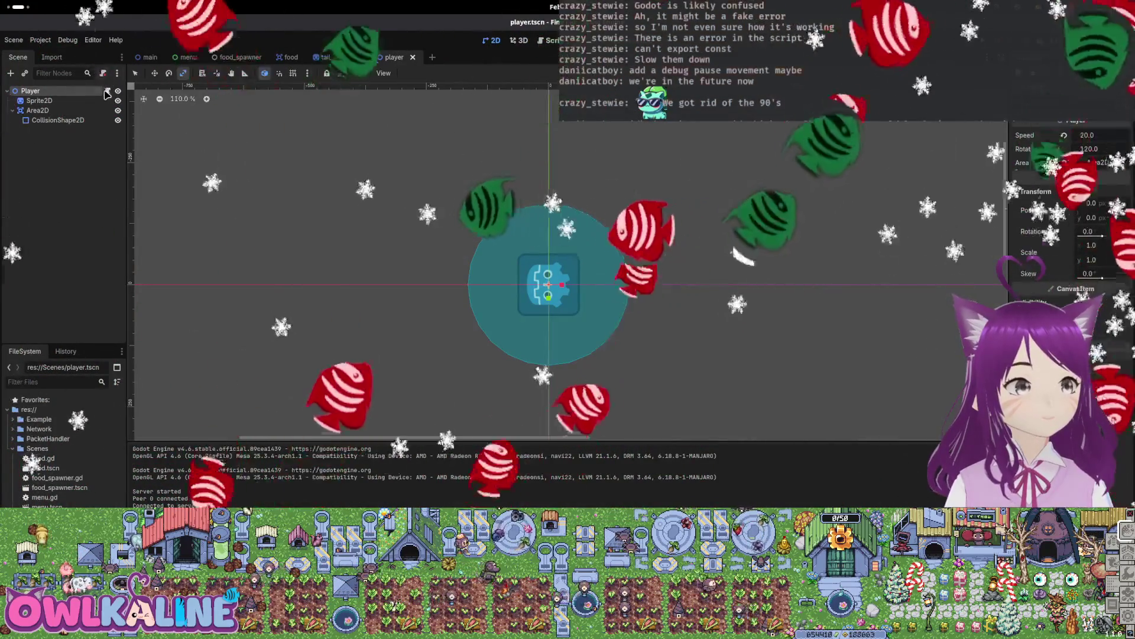
{"action": "scroll", "coordinate": [395, 307], "scroll_direction": "down", "scroll_amount": 8}
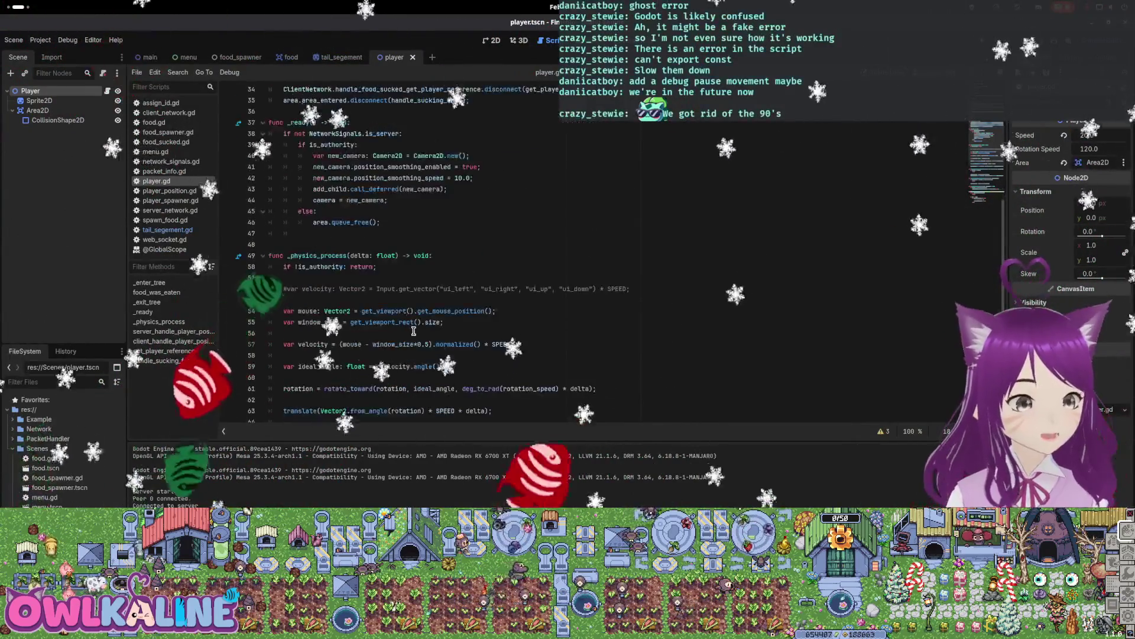
{"action": "scroll", "coordinate": [426, 329], "scroll_direction": "up", "scroll_amount": 9}
{"action": "scroll", "coordinate": [467, 314], "scroll_direction": "up", "scroll_amount": 2}
{"action": "scroll", "coordinate": [527, 254], "scroll_direction": "down", "scroll_amount": 1}
{"action": "scroll", "coordinate": [705, 229], "scroll_direction": "down", "scroll_amount": 6}
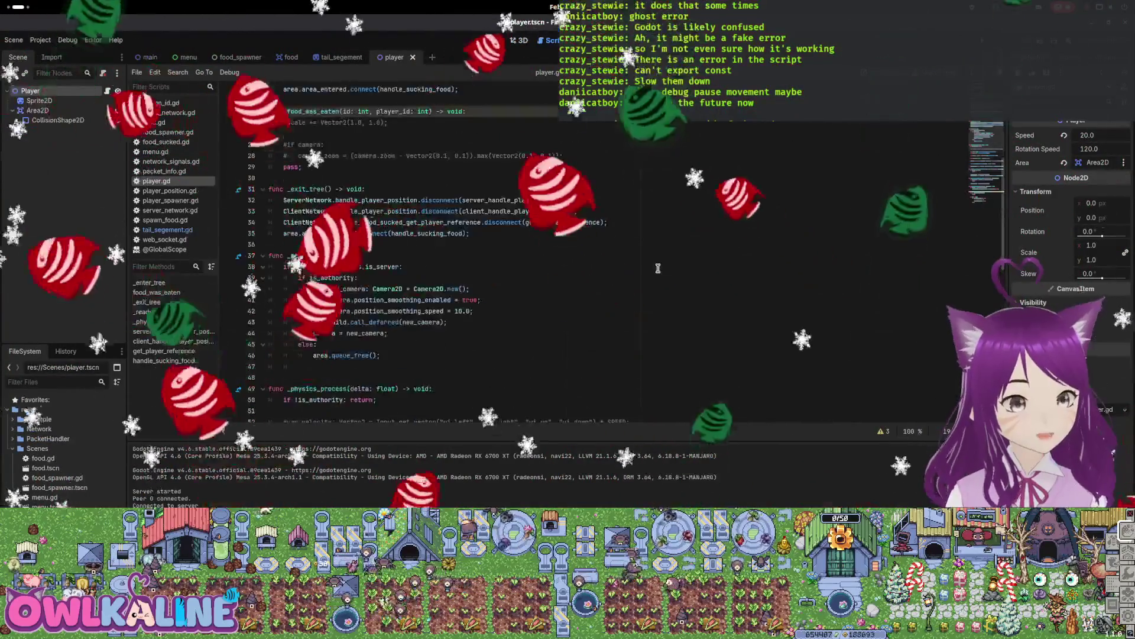
{"action": "scroll", "coordinate": [651, 271], "scroll_direction": "up", "scroll_amount": 7}
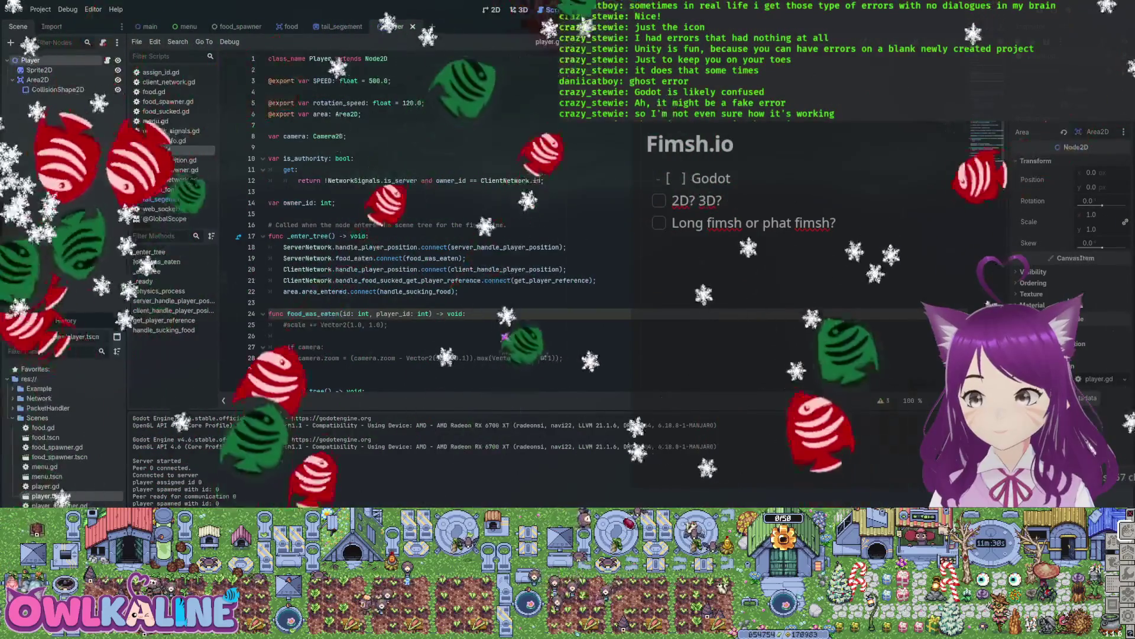
{"action": "key", "text": "ctrl+z"}
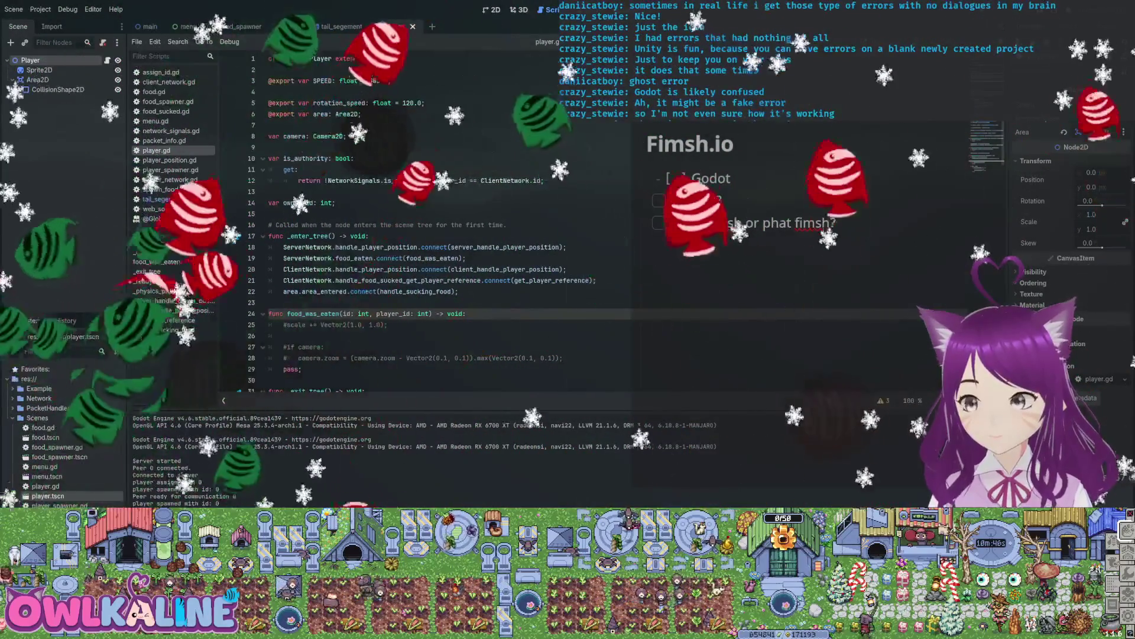
{"action": "scroll", "coordinate": [417, 225], "scroll_direction": "down", "scroll_amount": 3}
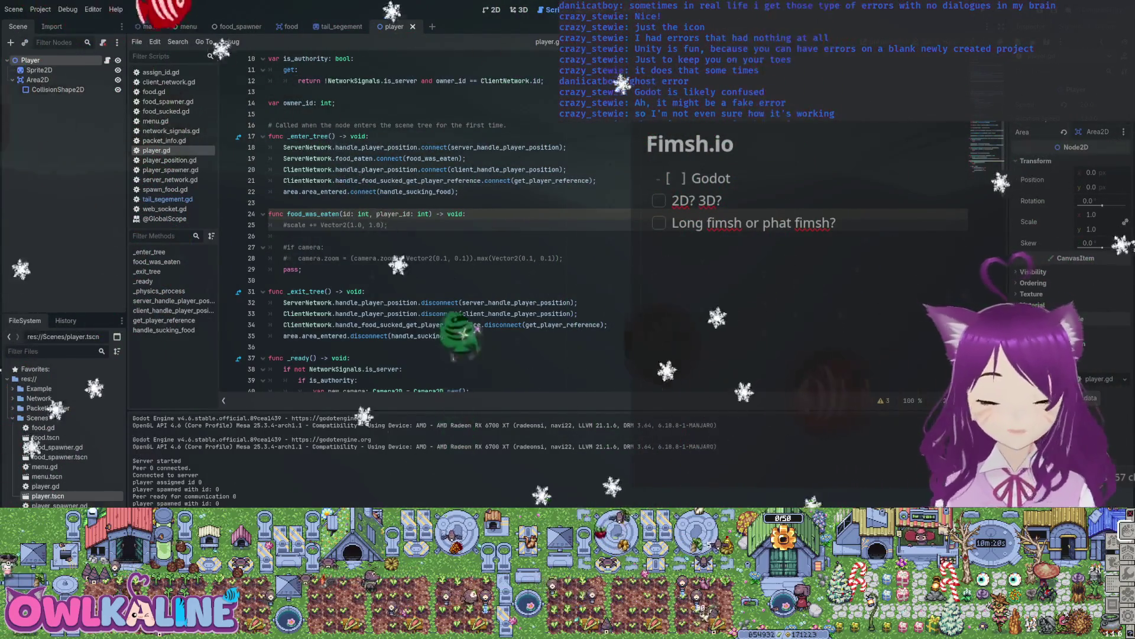
{"action": "scroll", "coordinate": [414, 219], "scroll_direction": "down", "scroll_amount": 15}
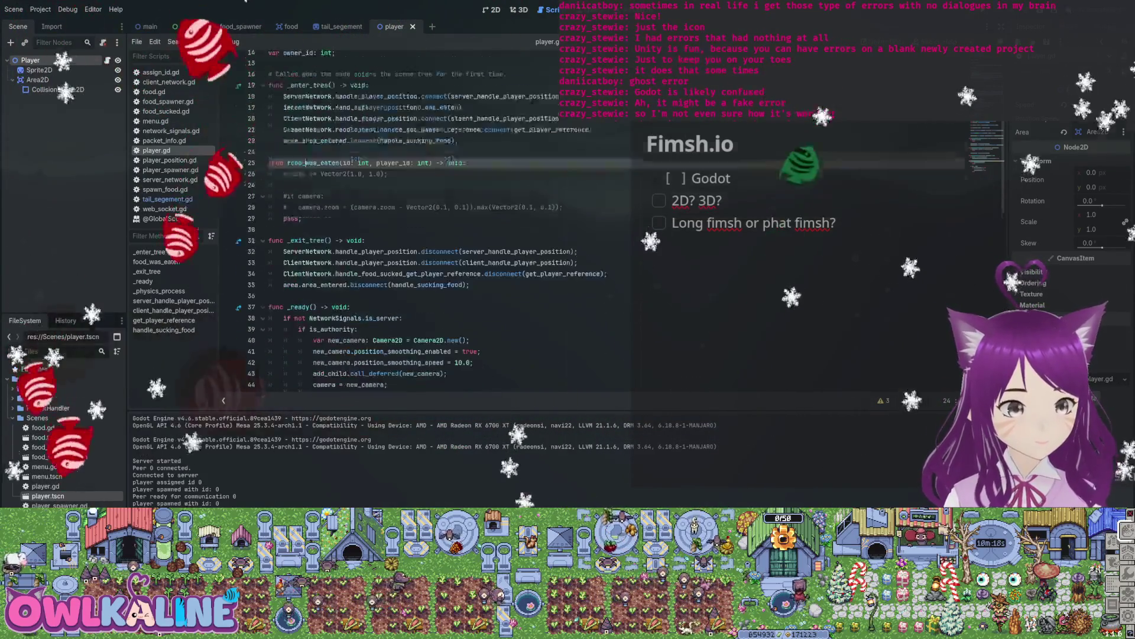
{"action": "left_click", "coordinate": [449, 284]}
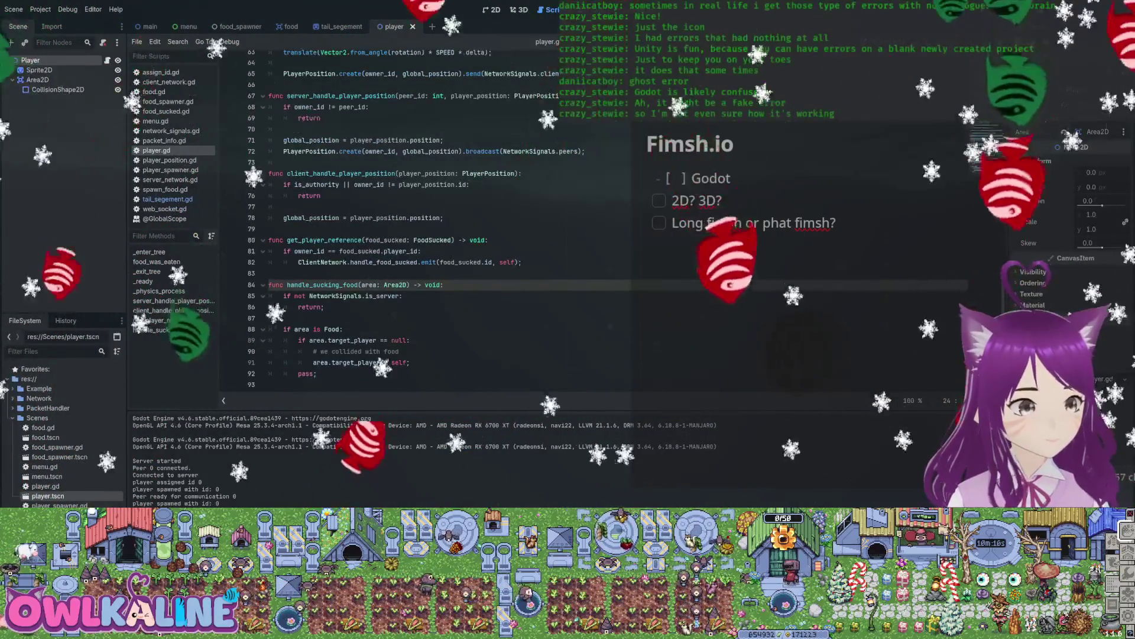
{"action": "key", "text": "ctrl+F1"}
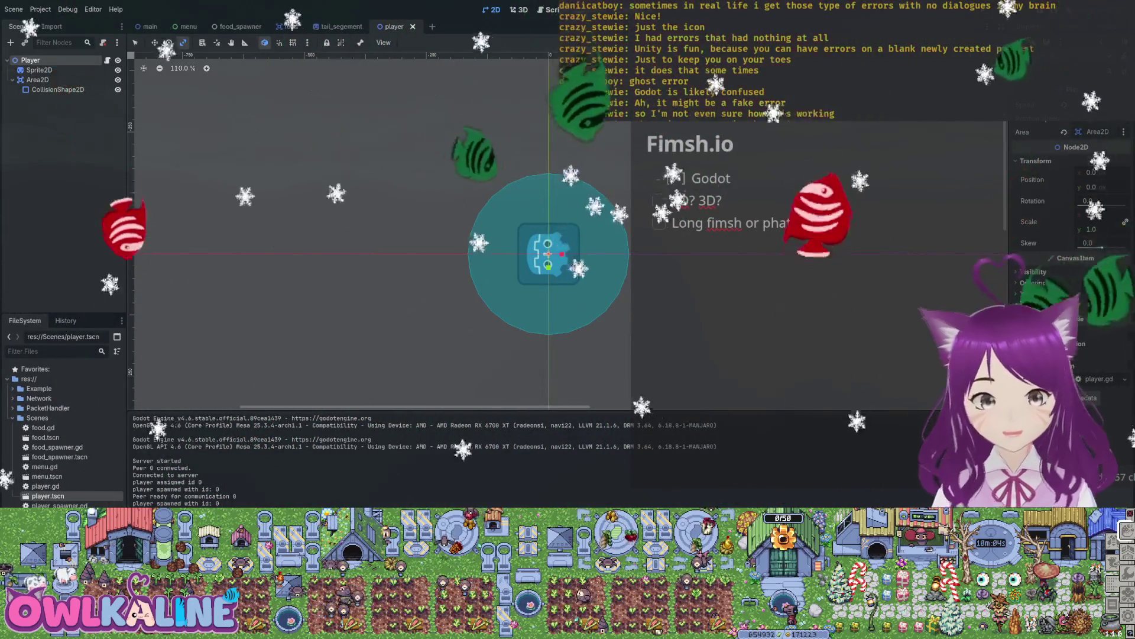
{"action": "key", "text": "ctrl+F3"}
{"action": "scroll", "coordinate": [414, 237], "scroll_direction": "down", "scroll_amount": 10}
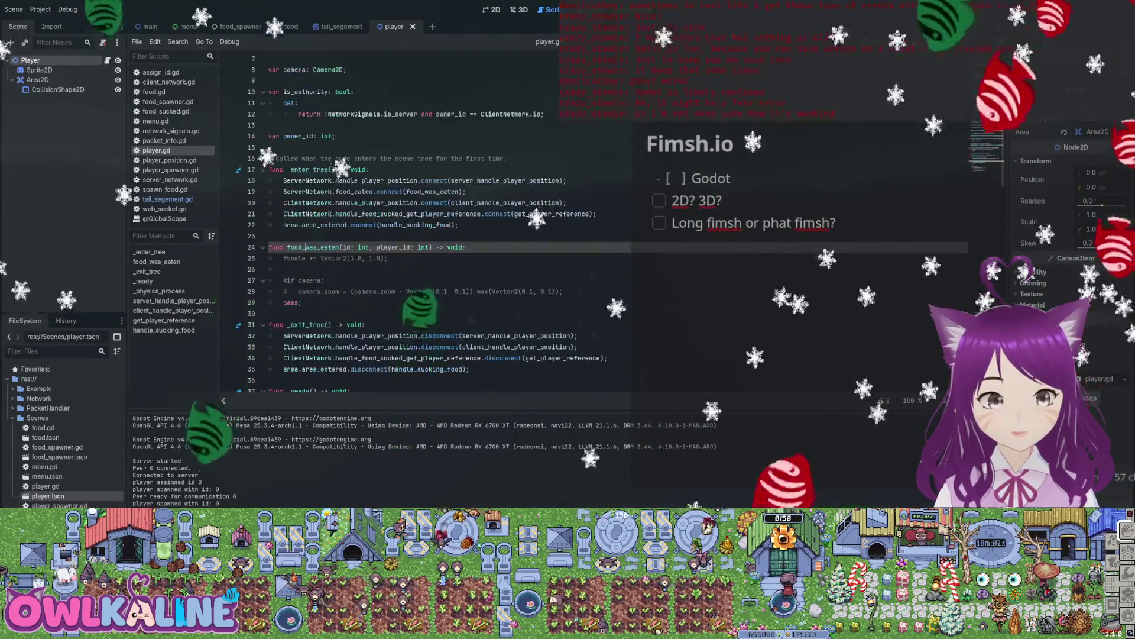
{"action": "scroll", "coordinate": [414, 237], "scroll_direction": "down", "scroll_amount": 3}
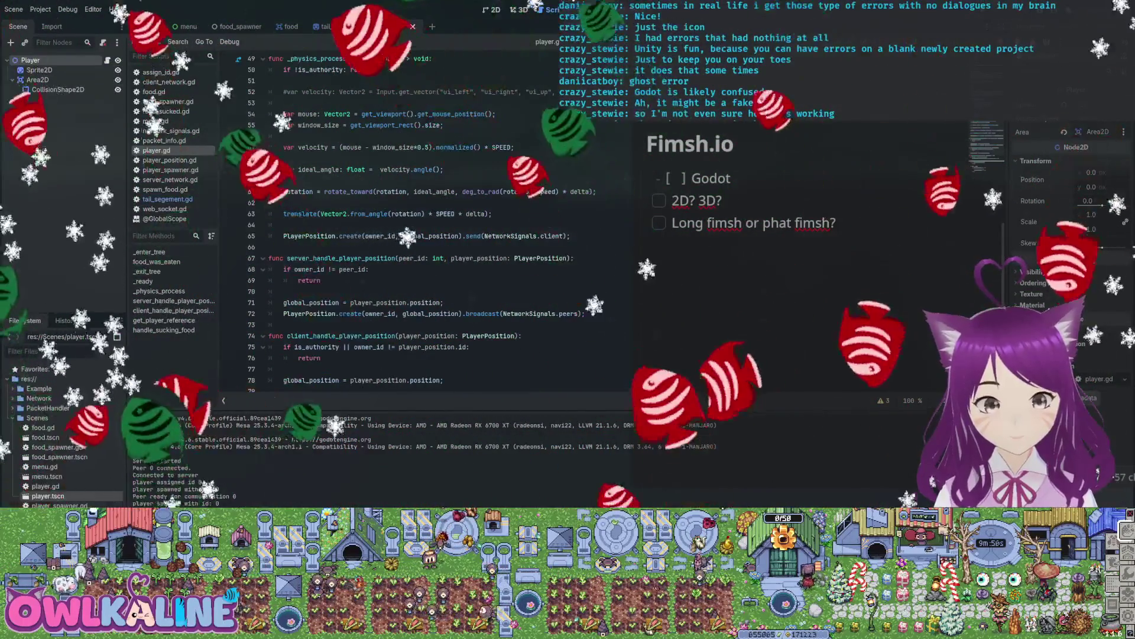
{"action": "left_click", "coordinate": [571, 235]}
{"action": "double_click", "coordinate": [309, 235]}
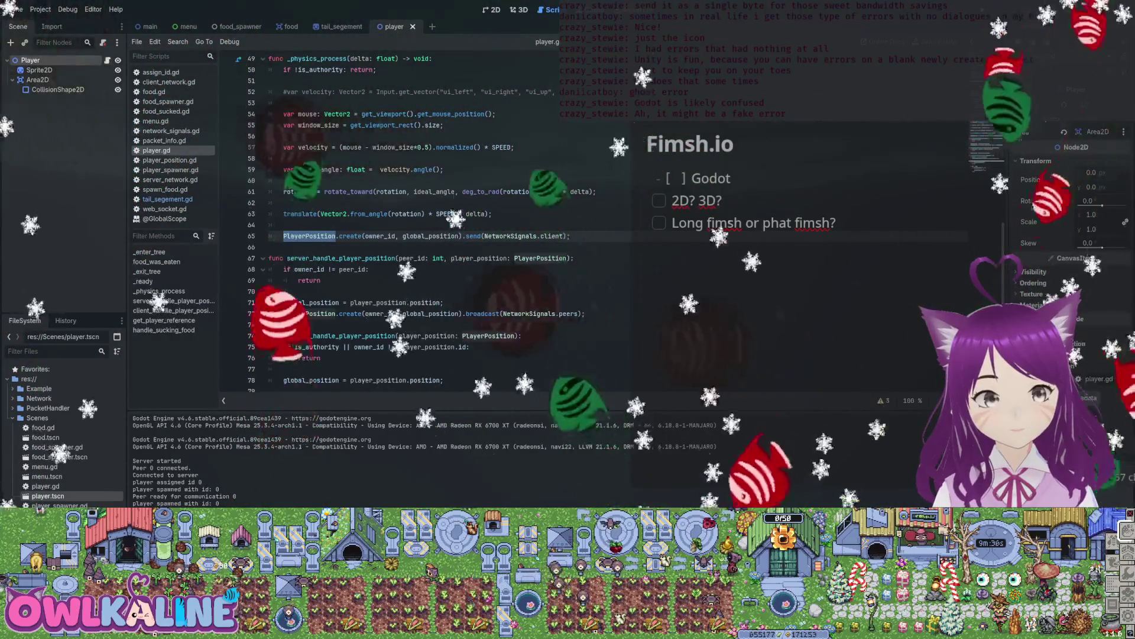
{"action": "left_click", "coordinate": [284, 225]}
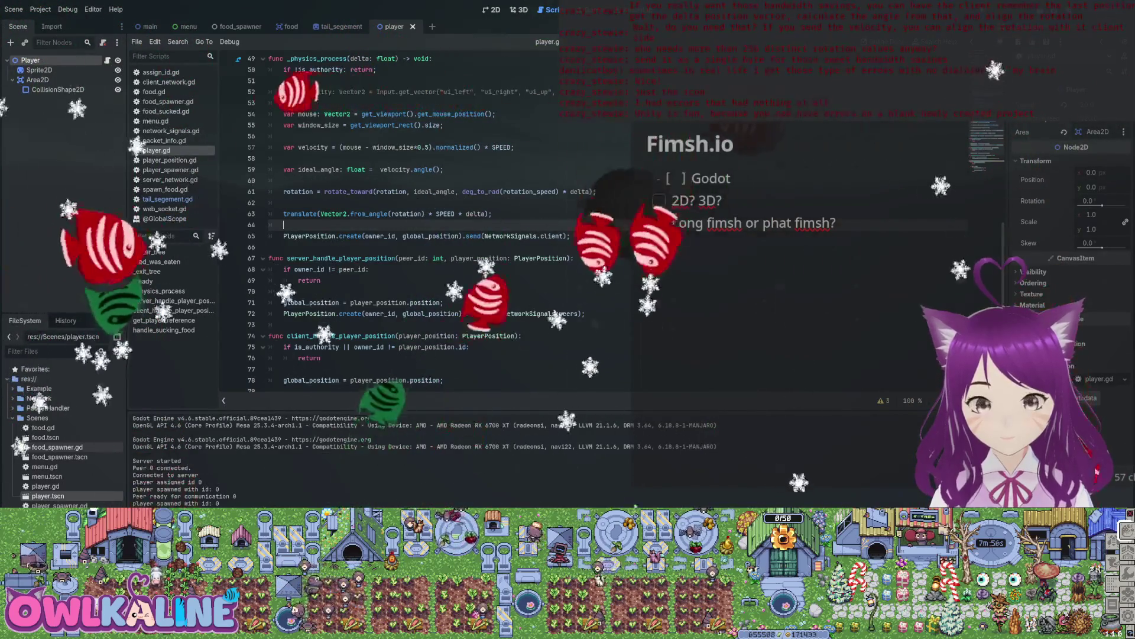
{"action": "scroll", "coordinate": [414, 224], "scroll_direction": "down", "scroll_amount": 1}
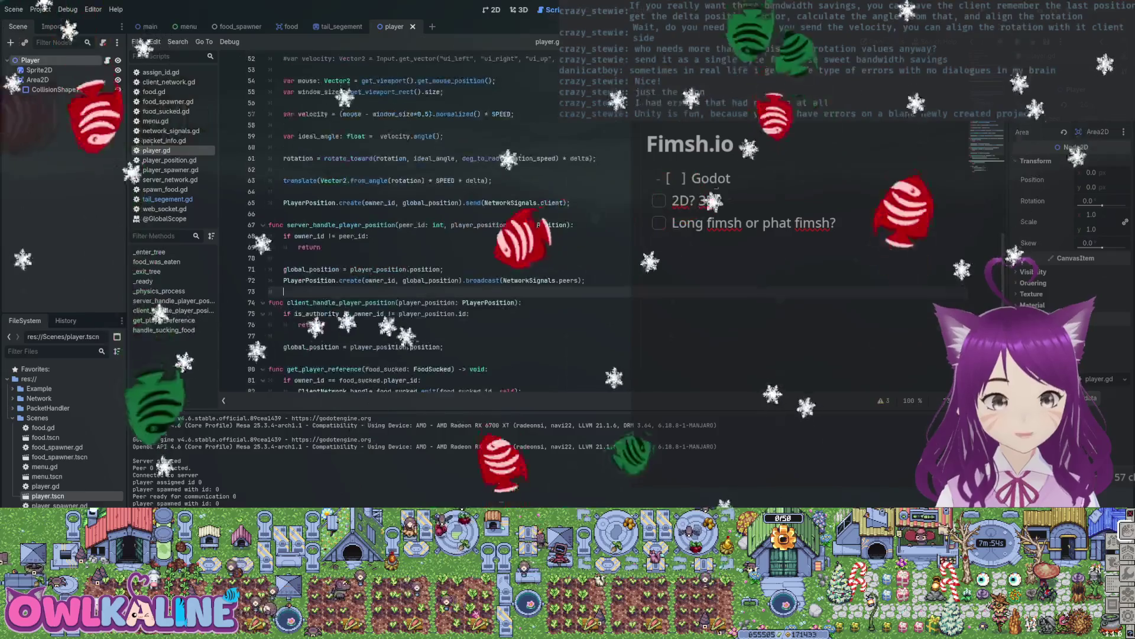
{"action": "scroll", "coordinate": [347, 192], "scroll_direction": "down", "scroll_amount": 1}
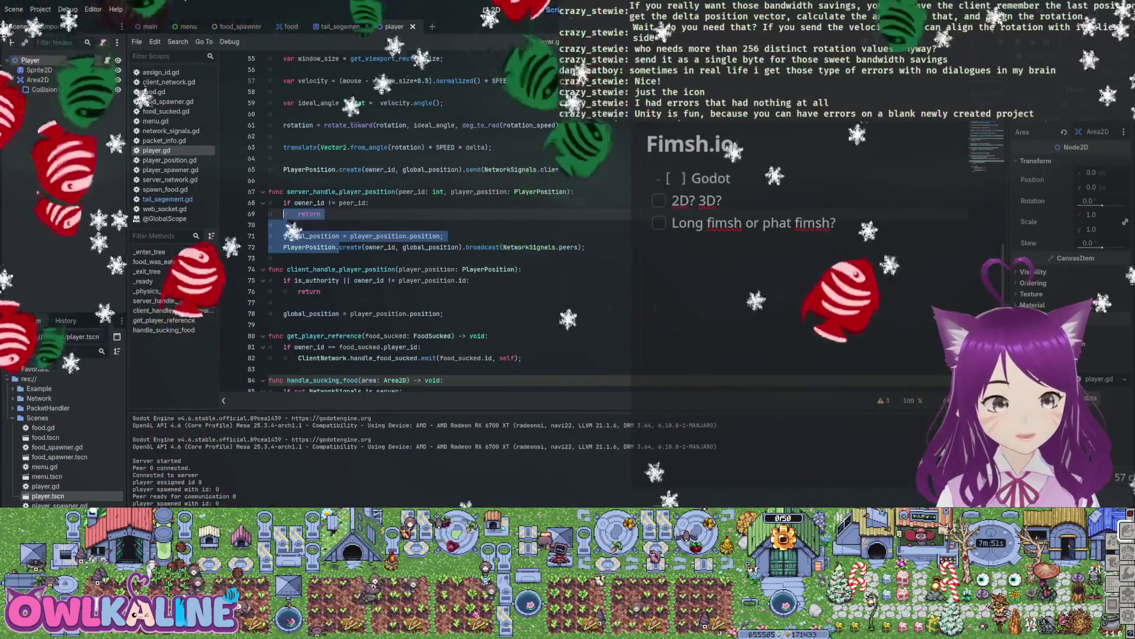
{"action": "scroll", "coordinate": [414, 224], "scroll_direction": "down", "scroll_amount": 1}
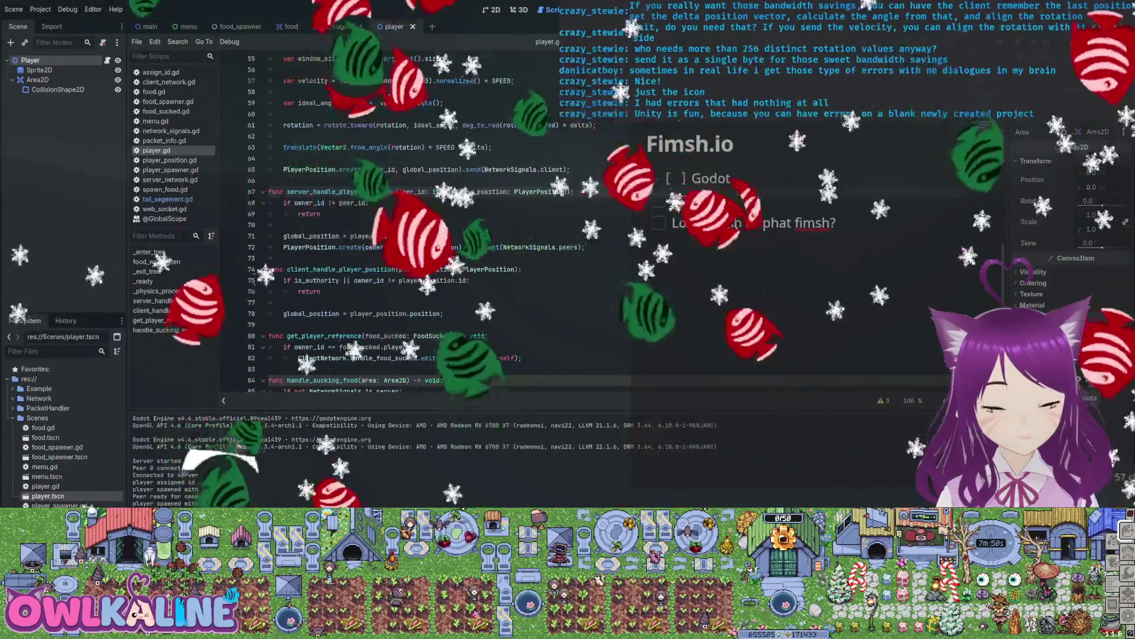
{"action": "scroll", "coordinate": [347, 158], "scroll_direction": "down", "scroll_amount": 1}
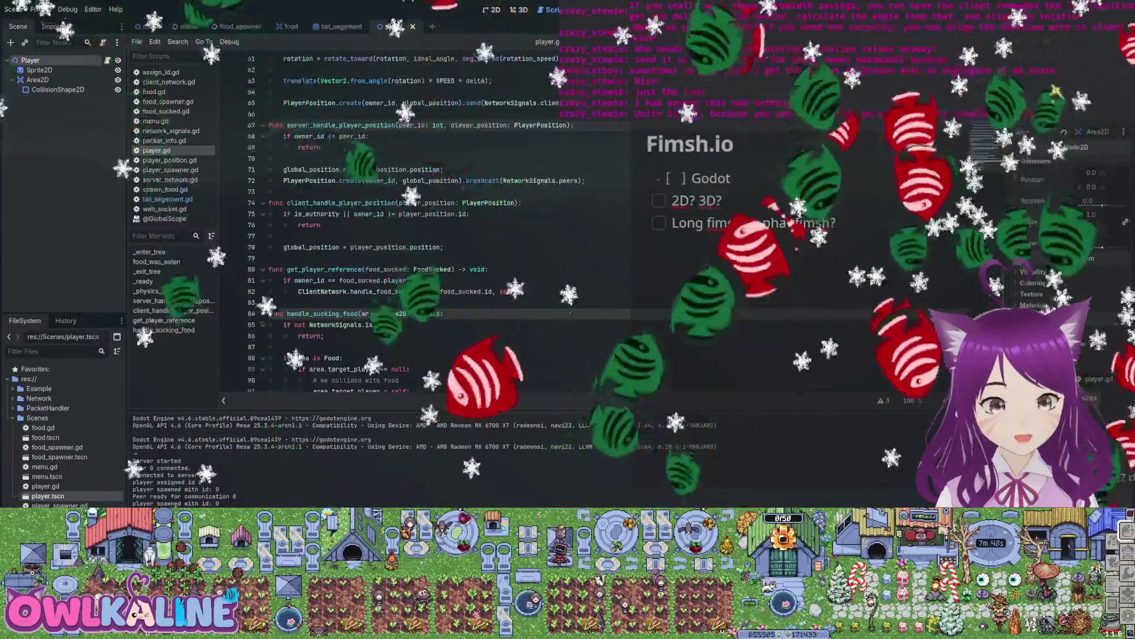
{"action": "left_click", "coordinate": [284, 236]}
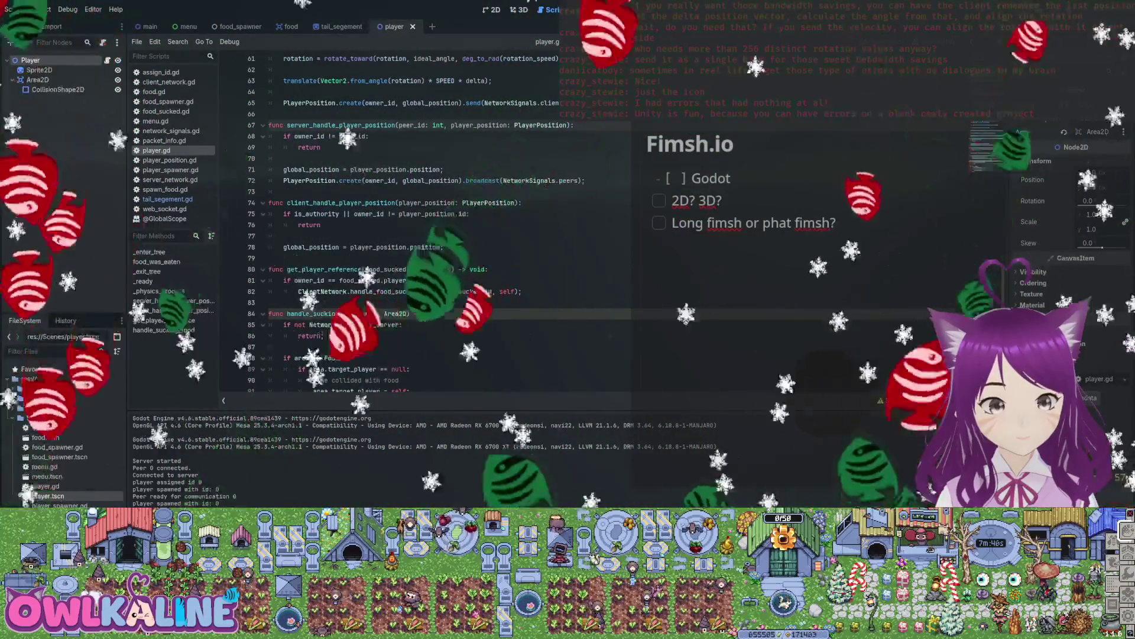
{"action": "left_click_drag", "start_coordinate": [343, 248], "coordinate": [444, 247]}
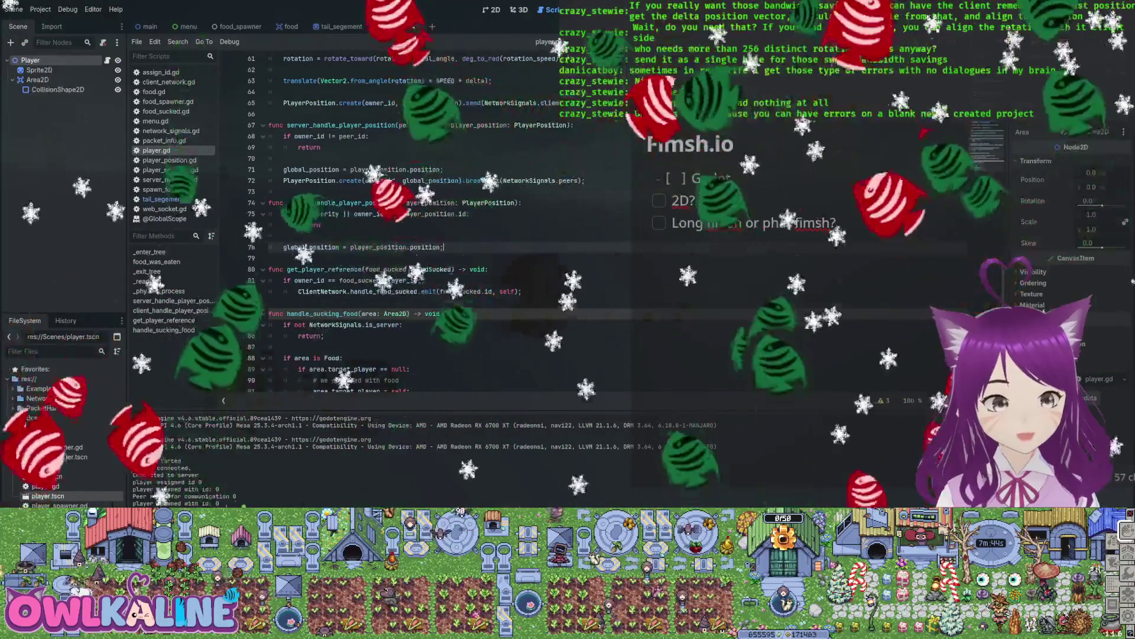
Add 'var diff: Vector2 = player_position.position - position;' above the global_position line and save.
{"action": "left_click", "coordinate": [284, 236]}
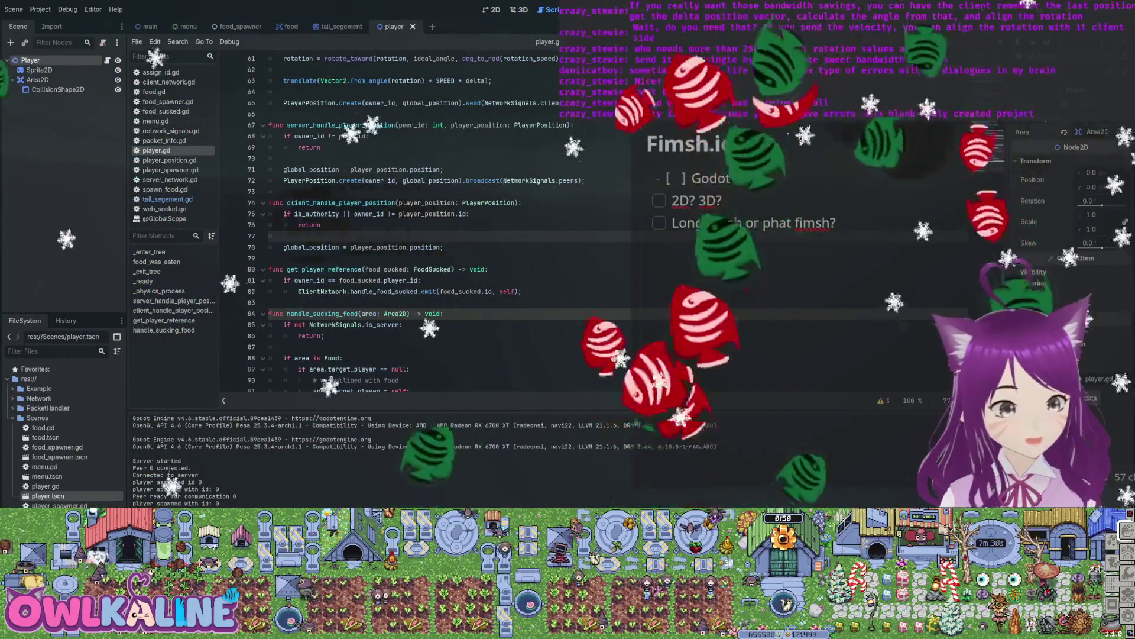
{"action": "key", "text": "Return"}
{"action": "key", "text": "Return"}
{"action": "key", "text": "Up"}
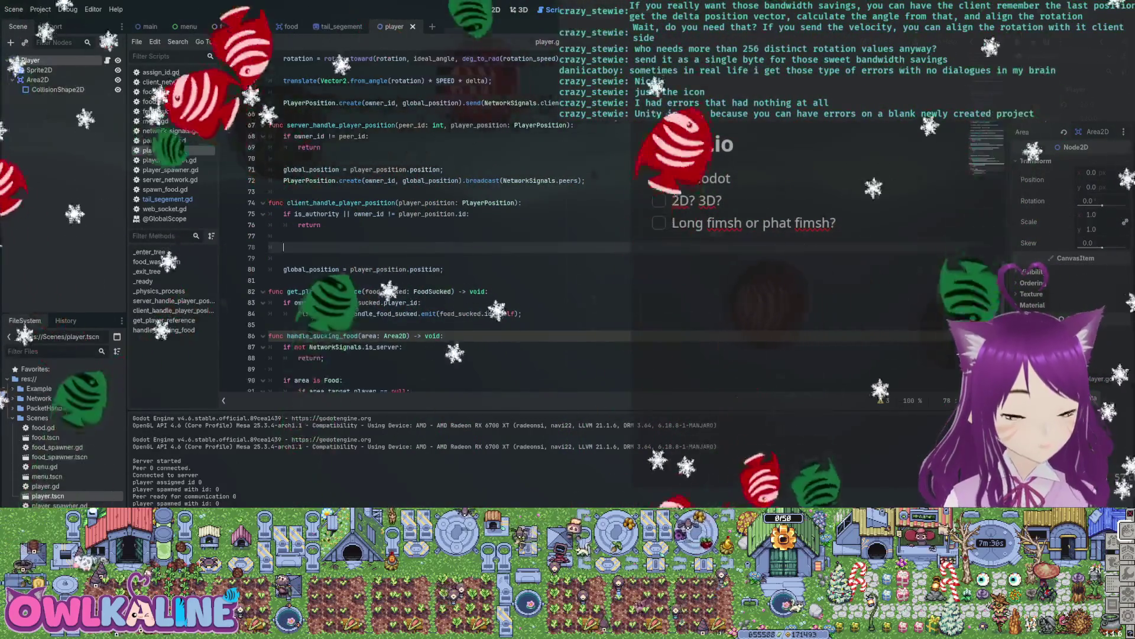
{"action": "type", "text": "var diff"}
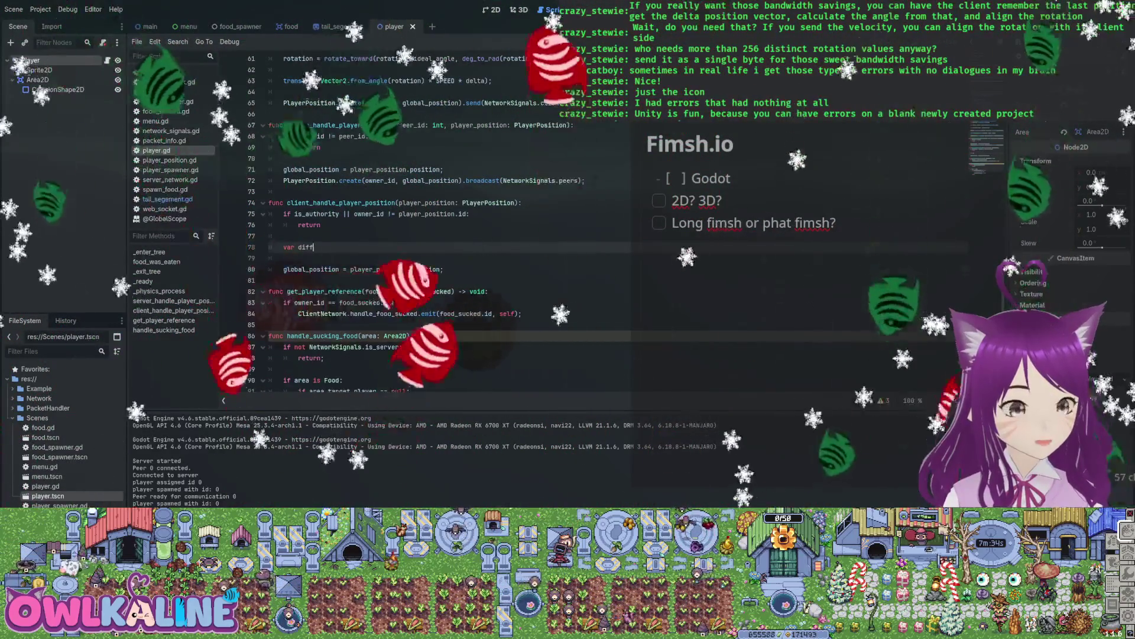
{"action": "type", "text": " Vector2 = "}
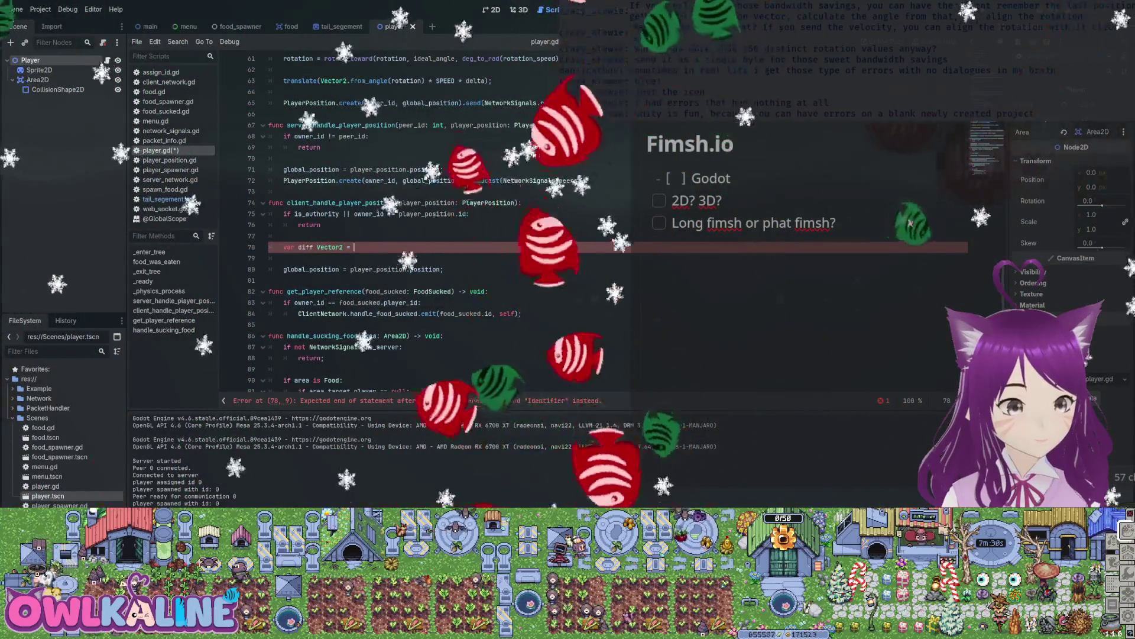
{"action": "type", "text": "position"}
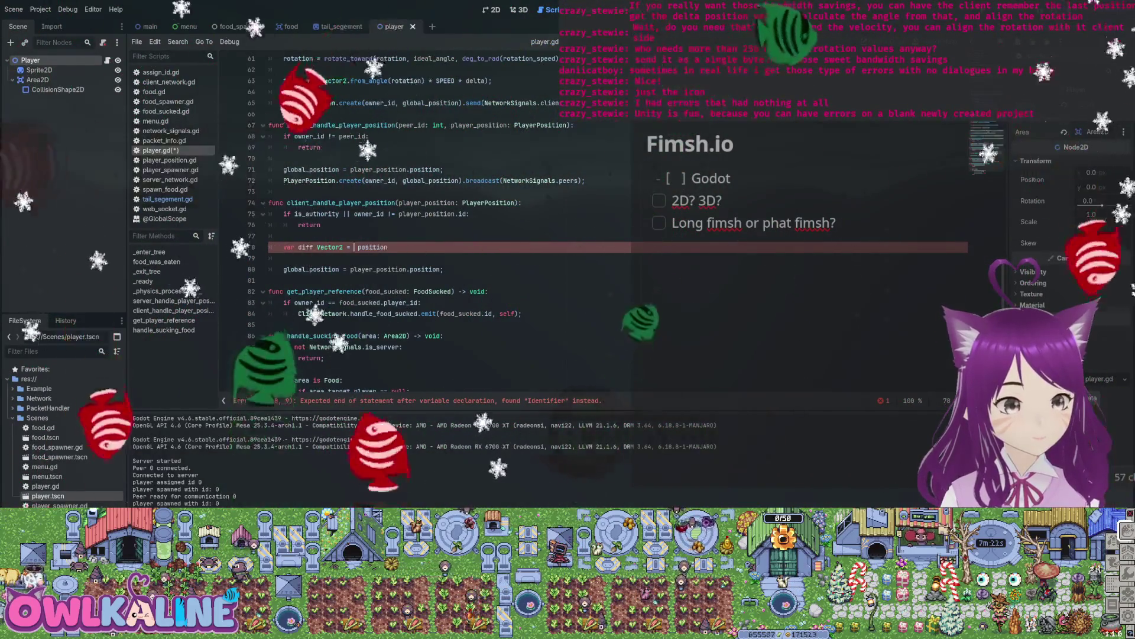
{"action": "type", "text": " er_position.po"}
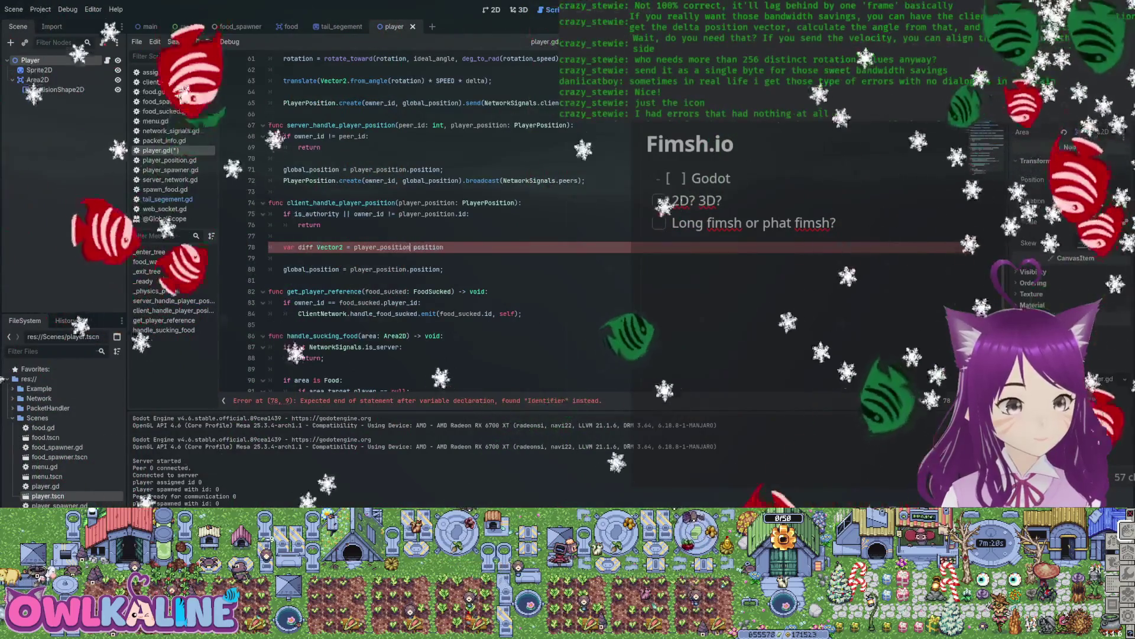
{"action": "type", "text": "sition - position"}
{"action": "key", "text": "End"}
{"action": "type", "text": ";"}
{"action": "left_click", "coordinate": [306, 247]}
{"action": "type", "text": ":"}
{"action": "key", "text": "ctrl+s"}
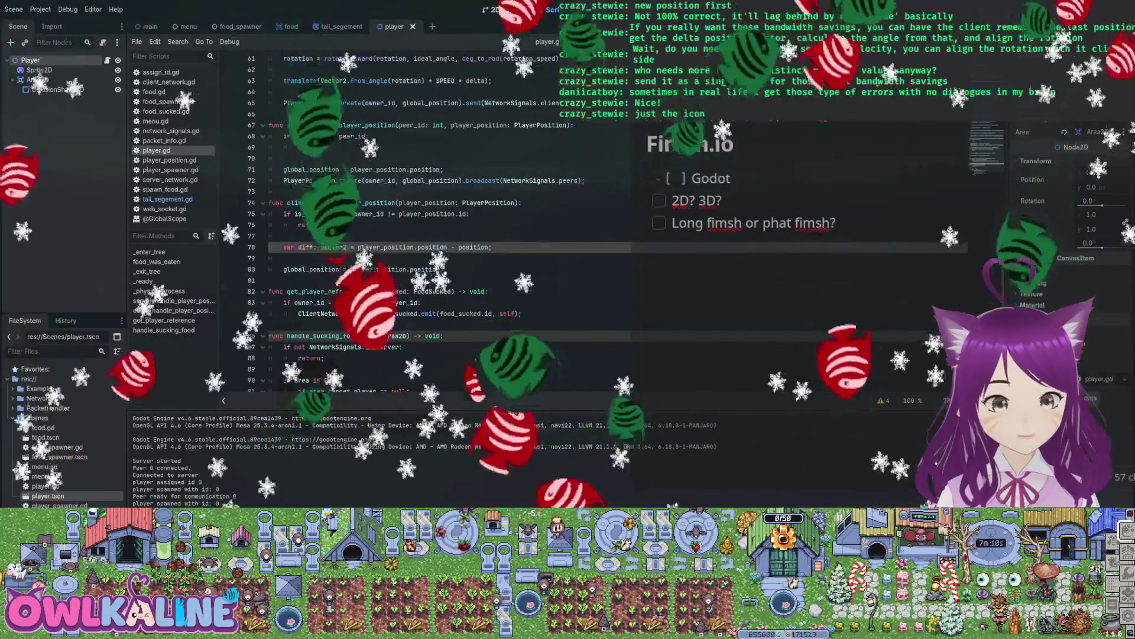
Start a new line below the diff declaration that begins using diff.
{"action": "key", "text": "Return"}
{"action": "key", "text": "Return"}
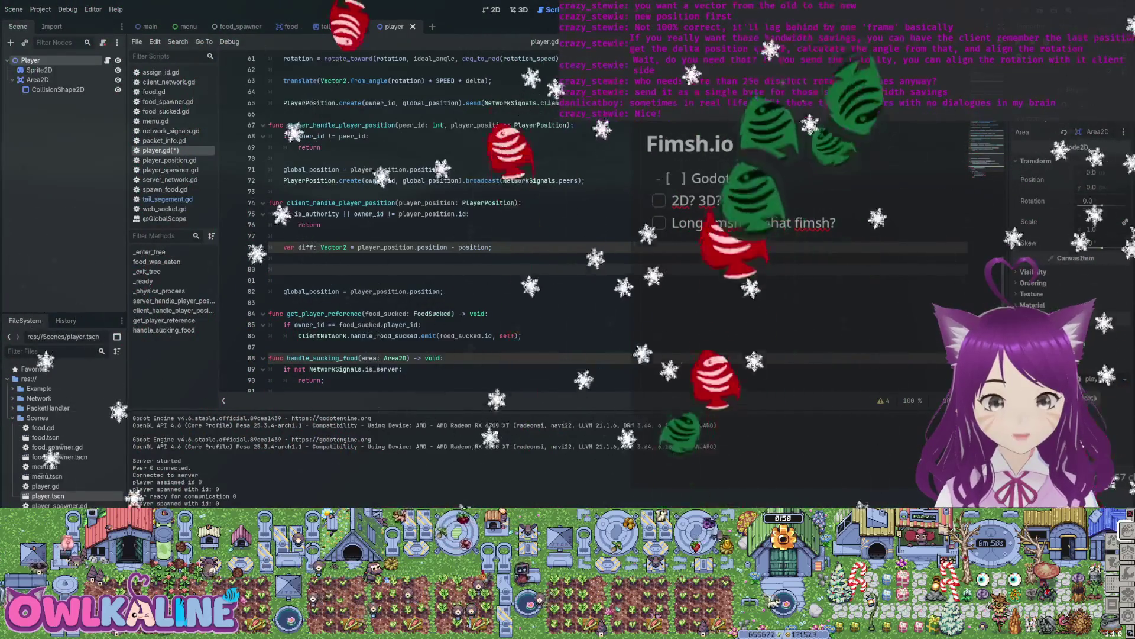
{"action": "double_click", "coordinate": [474, 247]}
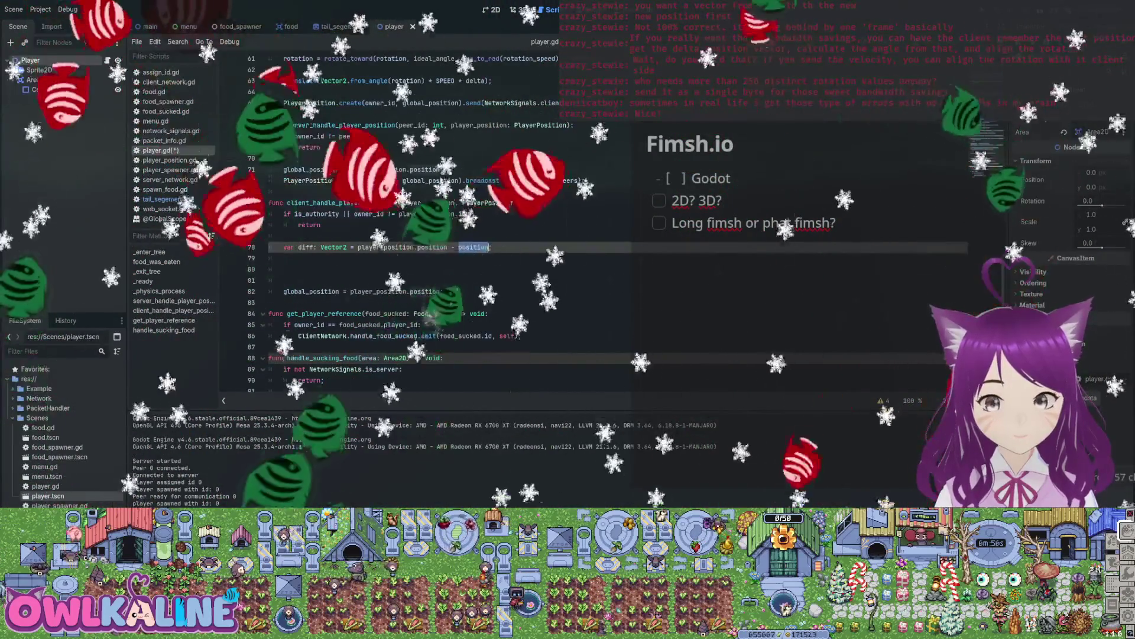
{"action": "left_click_drag", "start_coordinate": [448, 247], "coordinate": [371, 247]}
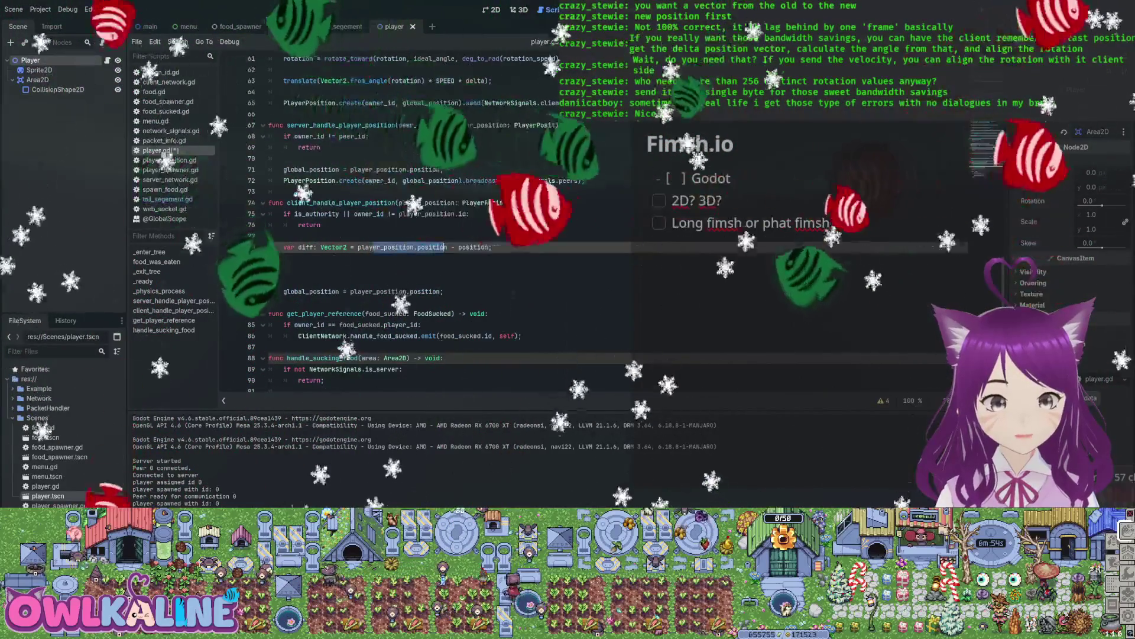
{"action": "left_click", "coordinate": [285, 258]}
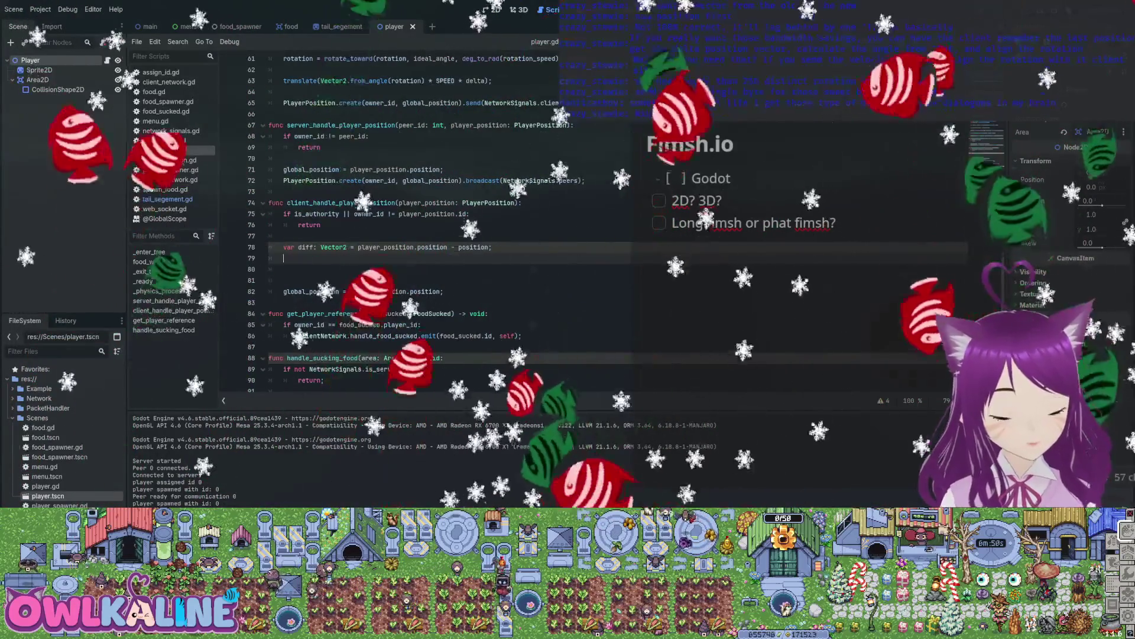
{"action": "type", "text": "angle_difference("}
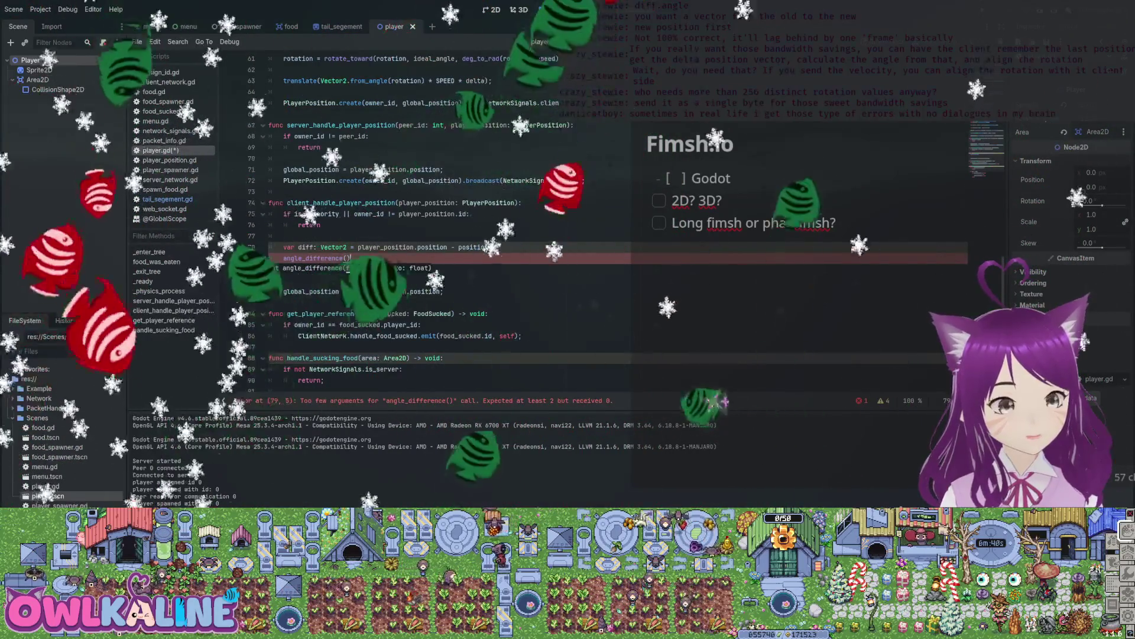
Replace the erroring angle_difference line with 'rotation = diff.angle();'.
{"action": "key", "text": "ctrl+BackSpace"}
{"action": "key", "text": "ctrl+BackSpace"}
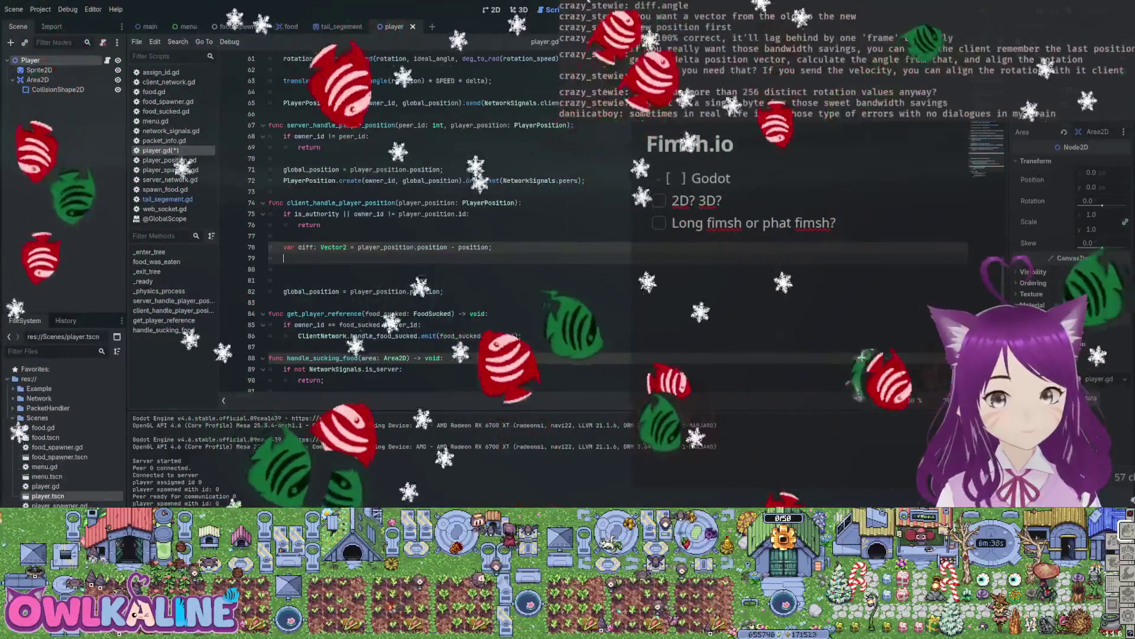
{"action": "type", "text": "diff.angle"}
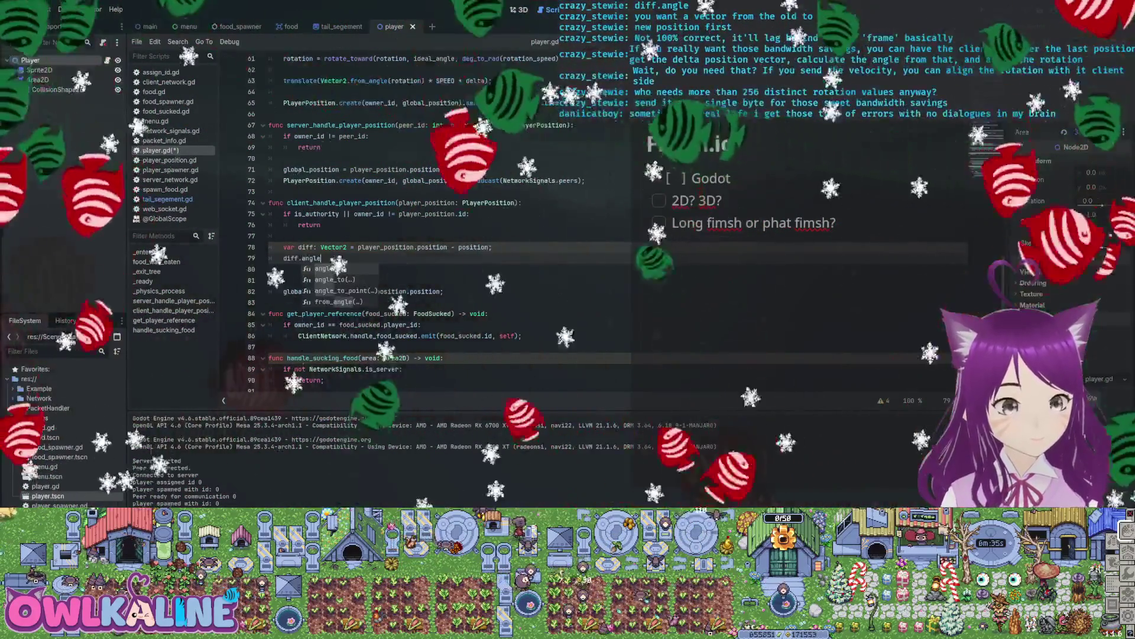
{"action": "key", "text": "Return"}
{"action": "type", "text": ";"}
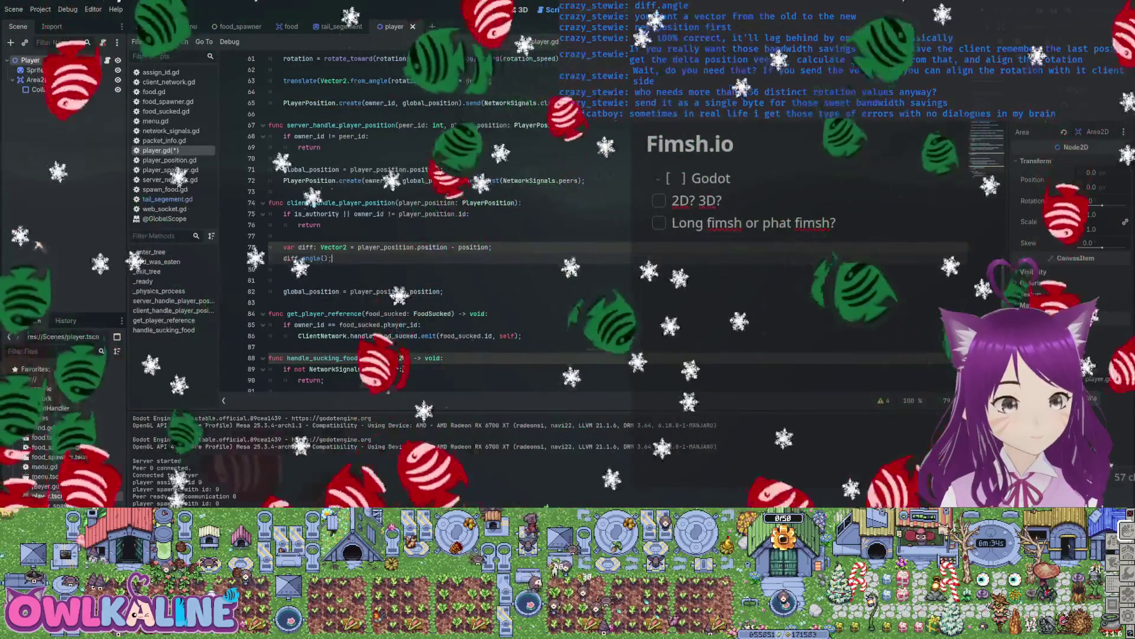
{"action": "key", "text": "Home"}
{"action": "type", "text": "rotation ="}
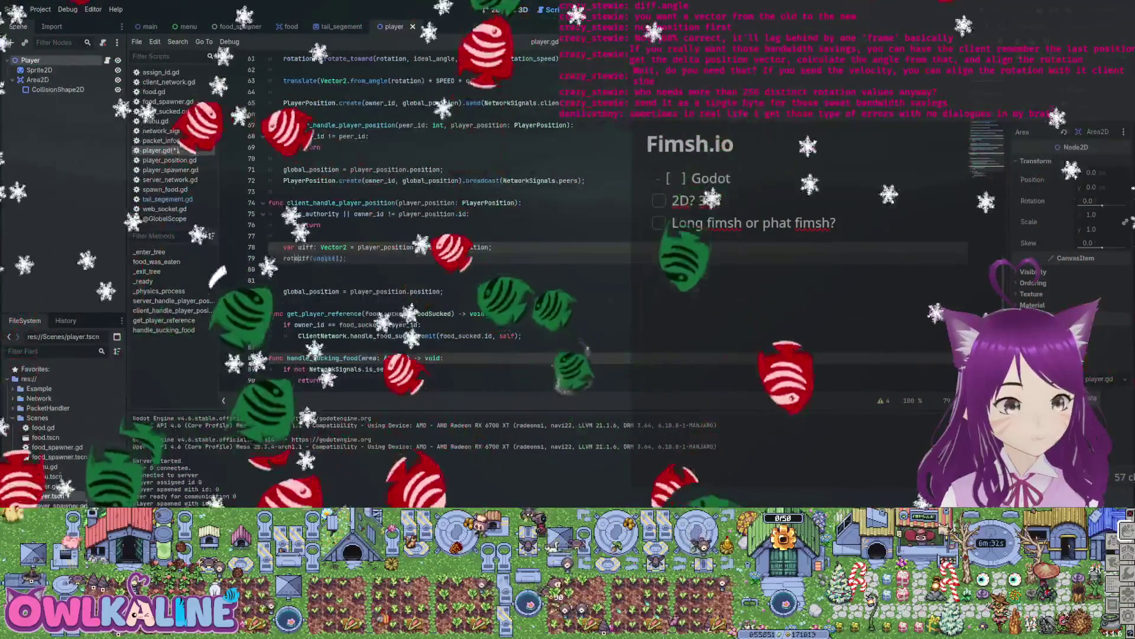
{"action": "key", "text": "End"}
Tidy the blank lines around the rotation code, save the script, and run the game with F5.
{"action": "key", "text": "ctrl+s"}
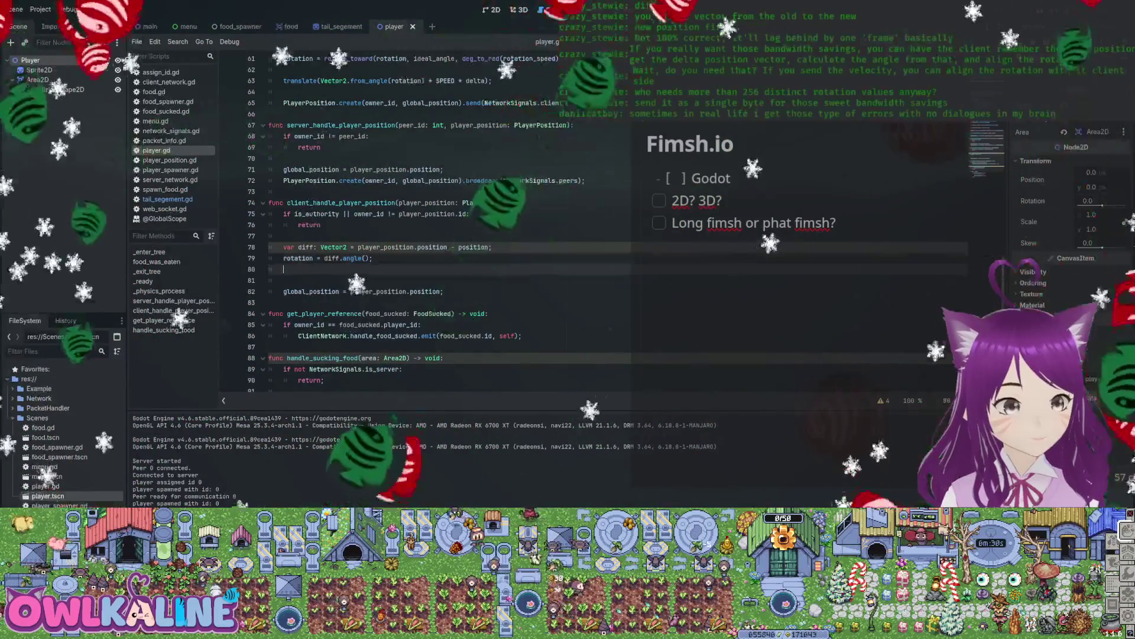
{"action": "key", "text": "Delete"}
{"action": "key", "text": "Delete"}
{"action": "key", "text": "Return"}
{"action": "key", "text": "ctrl+s"}
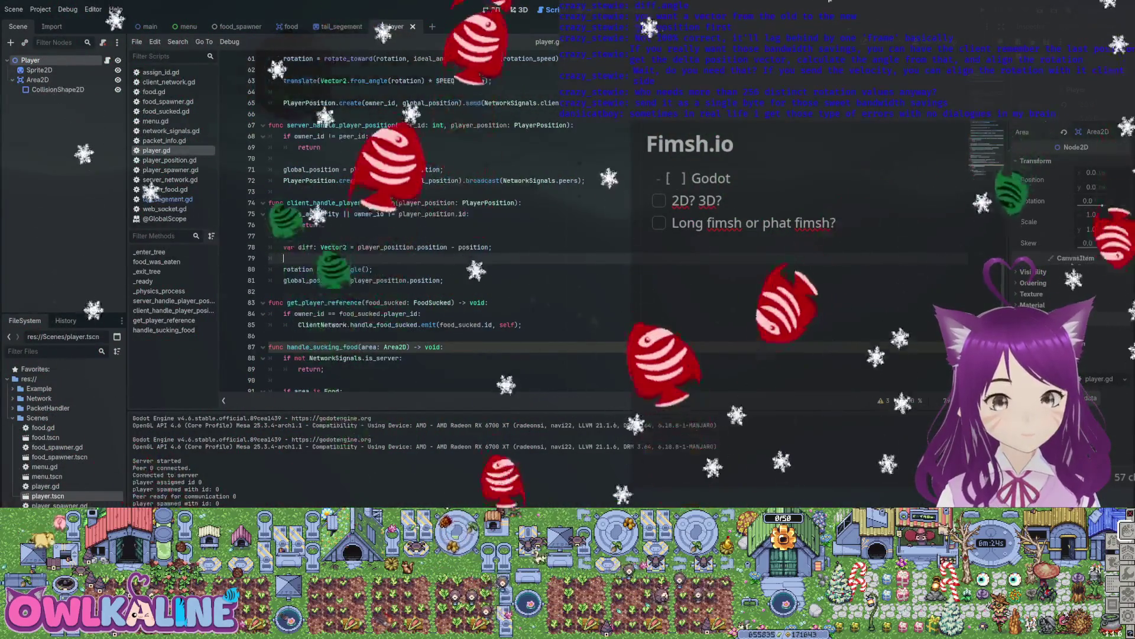
{"action": "key", "text": "F5"}
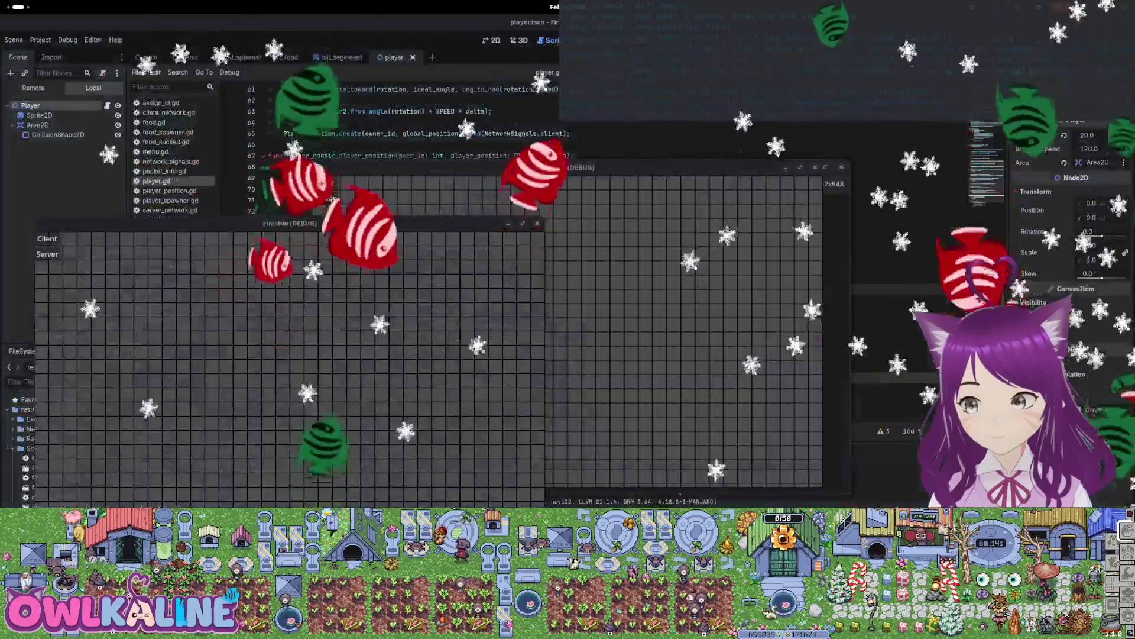
Move the client game window aside to watch the fish rotate in both debug windows.
{"action": "left_click_drag", "start_coordinate": [455, 213], "coordinate": [429, 156]}
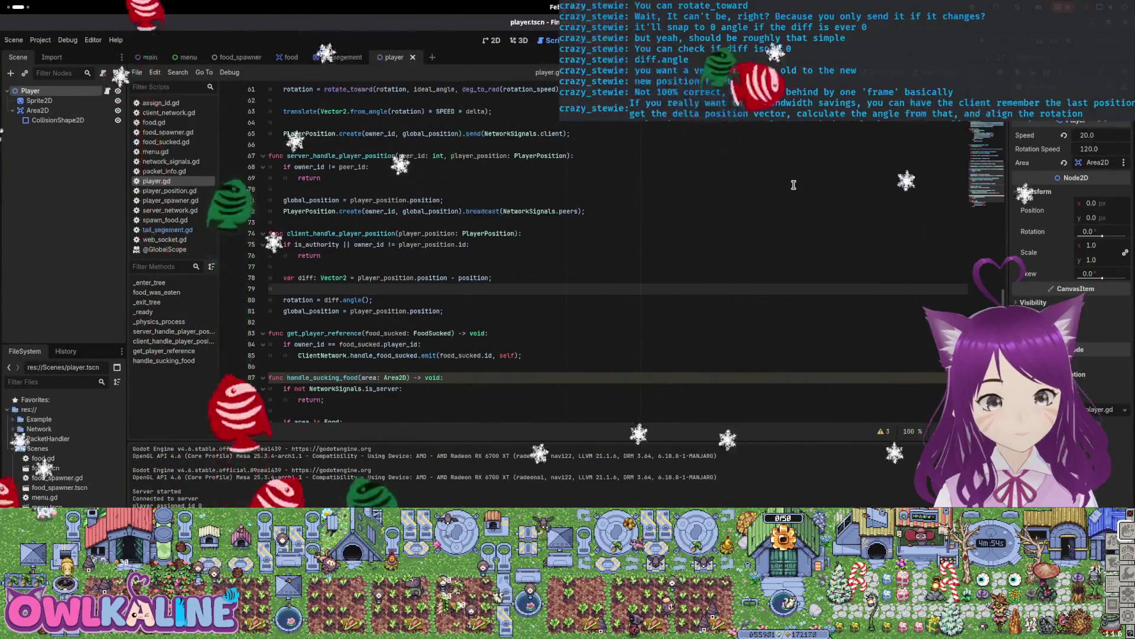
Add an empty manual_rotate_toward() function above _physics_process.
{"action": "scroll", "coordinate": [727, 229], "scroll_direction": "up", "scroll_amount": 2}
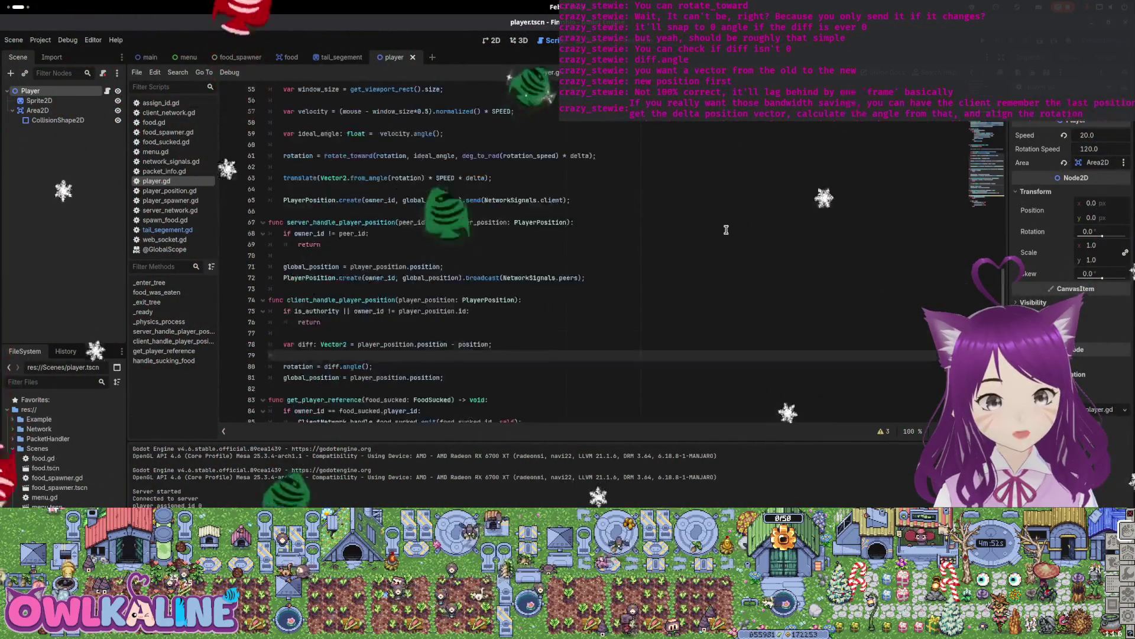
{"action": "scroll", "coordinate": [485, 219], "scroll_direction": "up", "scroll_amount": 1}
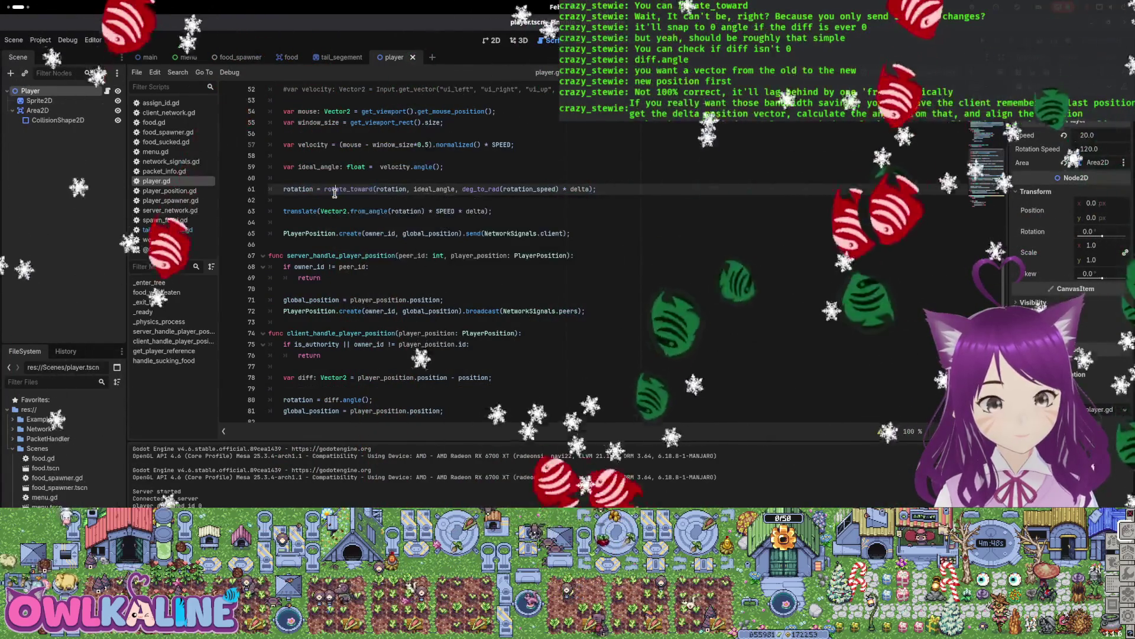
{"action": "scroll", "coordinate": [334, 193], "scroll_direction": "up", "scroll_amount": 4}
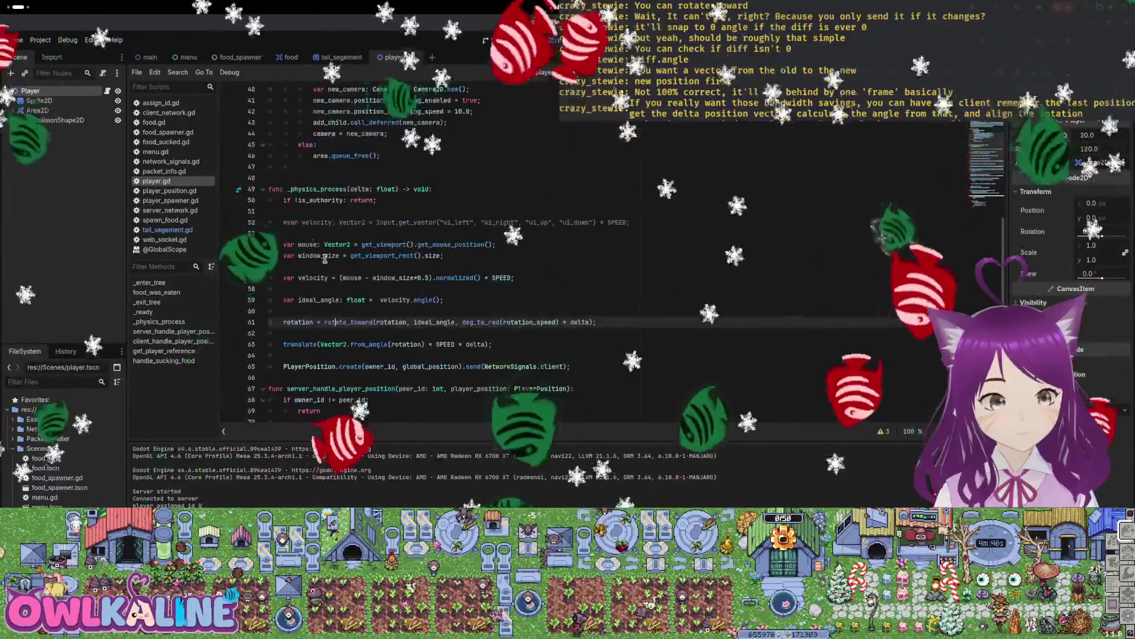
{"action": "left_click", "coordinate": [581, 179]}
{"action": "key", "text": "Return"}
{"action": "type", "text": "func"}
{"action": "key", "text": "Return"}
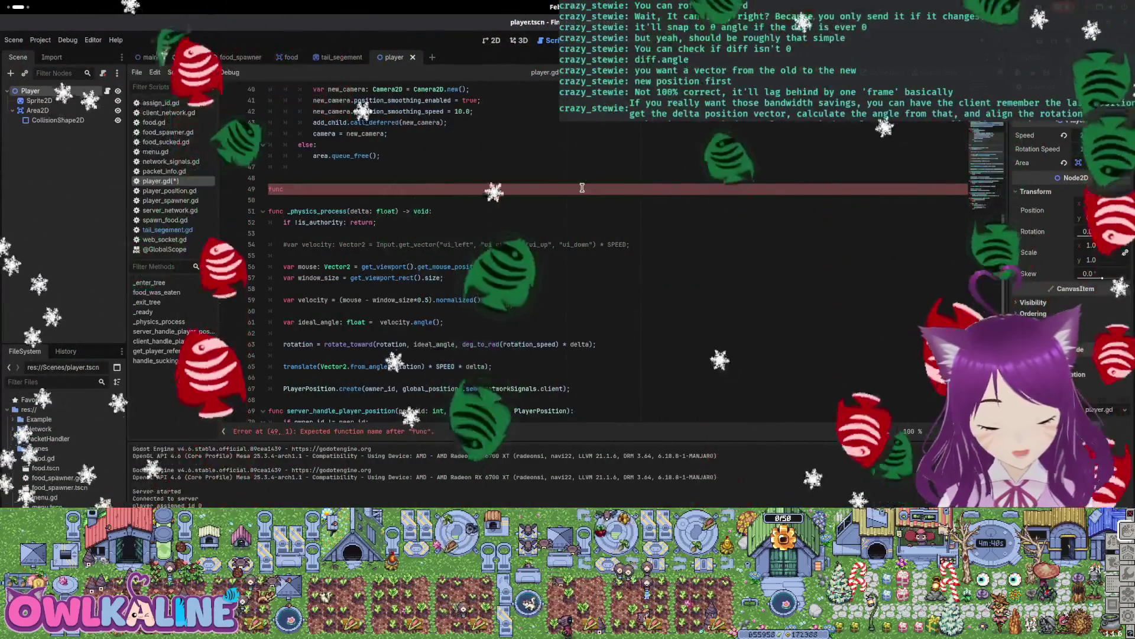
{"action": "type", "text": "ual_rotate_toward():"}
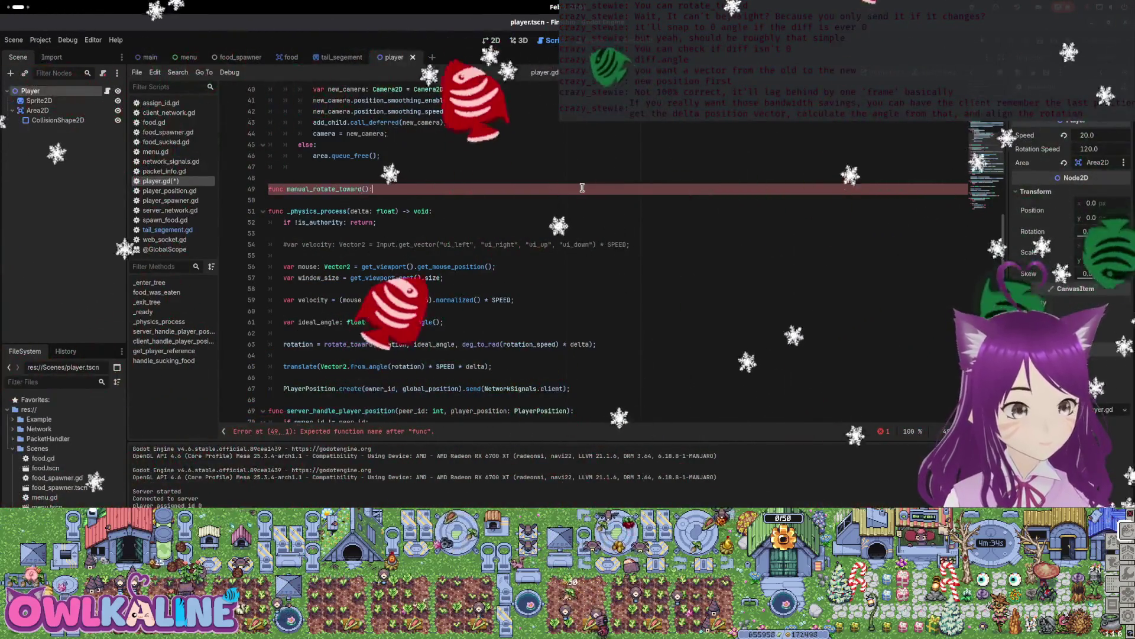
{"action": "key", "text": "Return"}
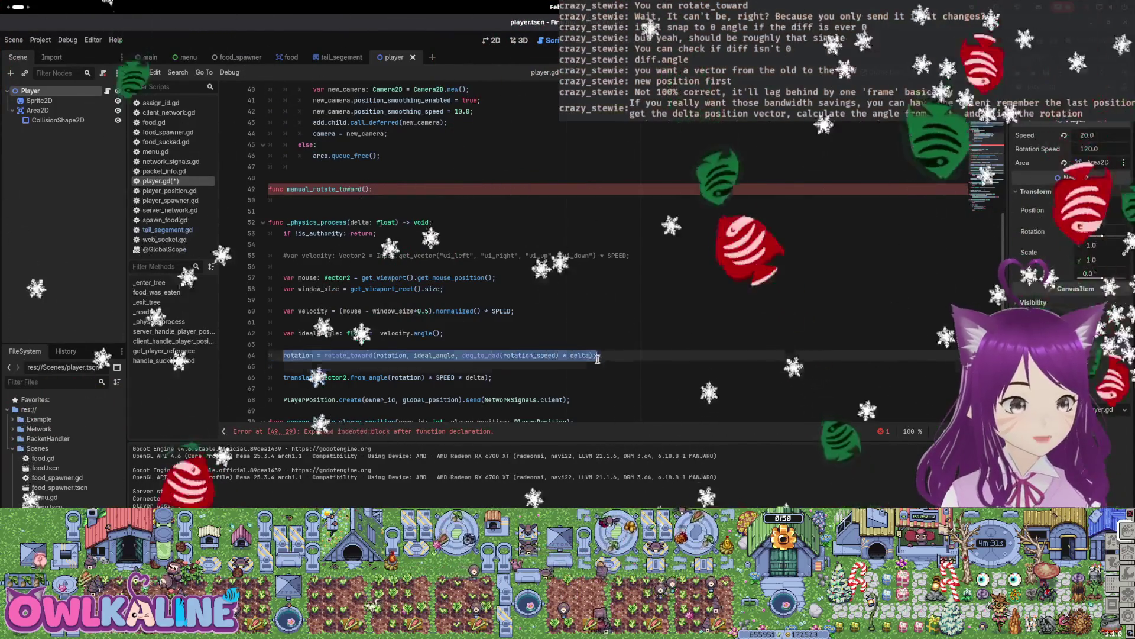
Copy line 64's rotate_toward statement into the manual_rotate_toward body.
{"action": "key", "text": "ctrl+c"}
{"action": "left_click", "coordinate": [483, 199]}
{"action": "key", "text": "ctrl+v"}
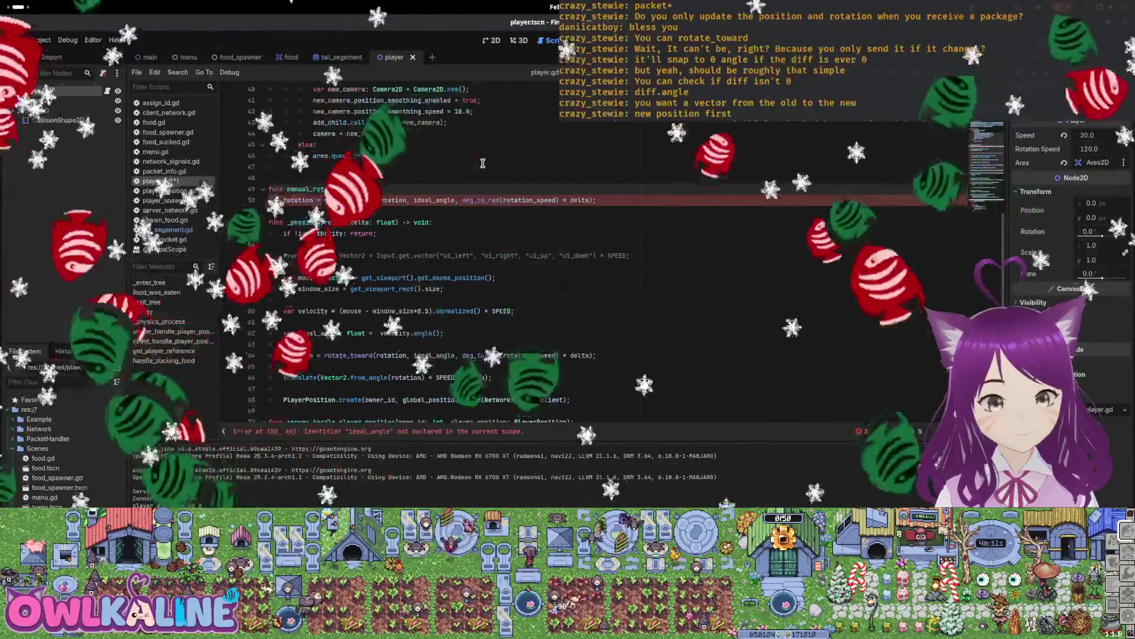
Delete manual_rotate_toward, then review the PlayerPosition send and rotate_toward lines in _physics_process.
{"action": "key", "text": "shift+Up"}
{"action": "key", "text": "shift+Up"}
{"action": "key", "text": "shift+Up"}
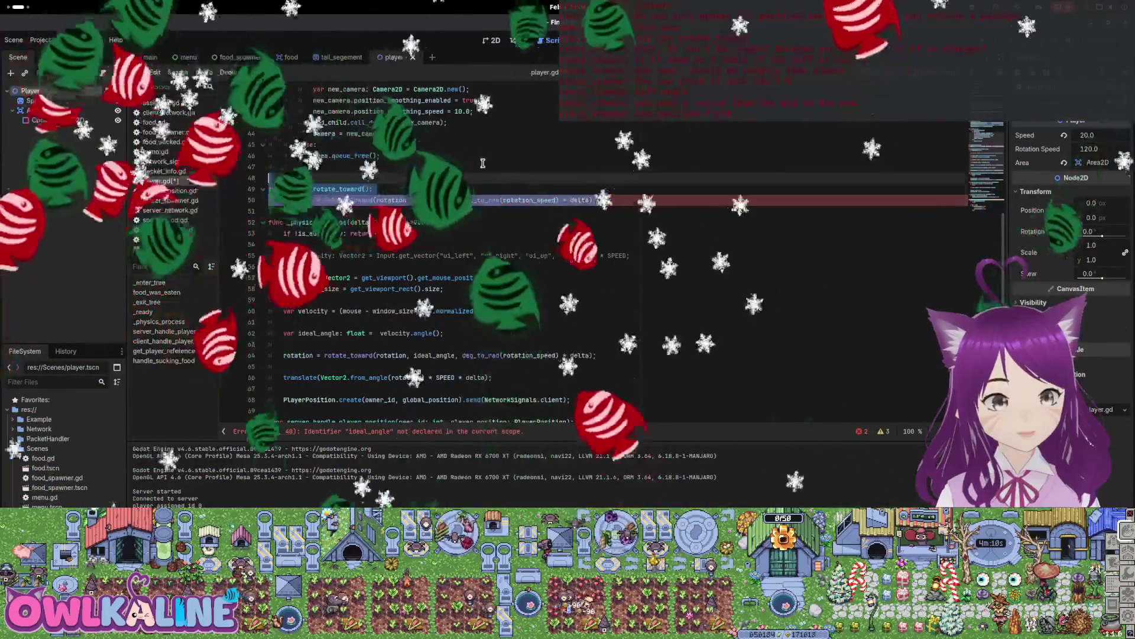
{"action": "key", "text": "BackSpace"}
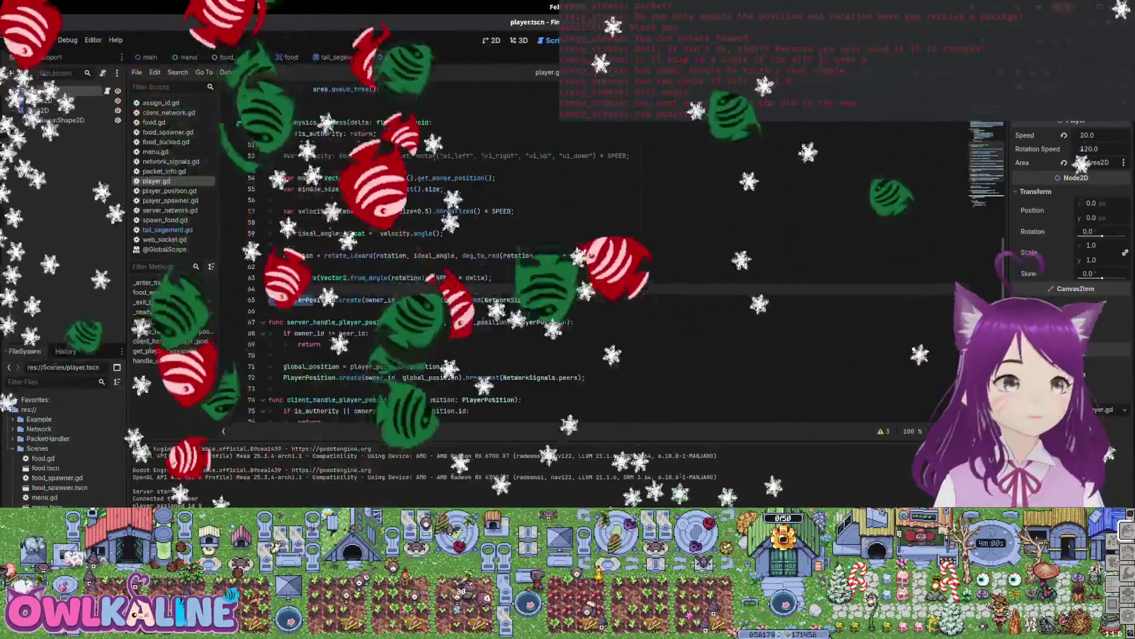
{"action": "left_click", "coordinate": [338, 299]}
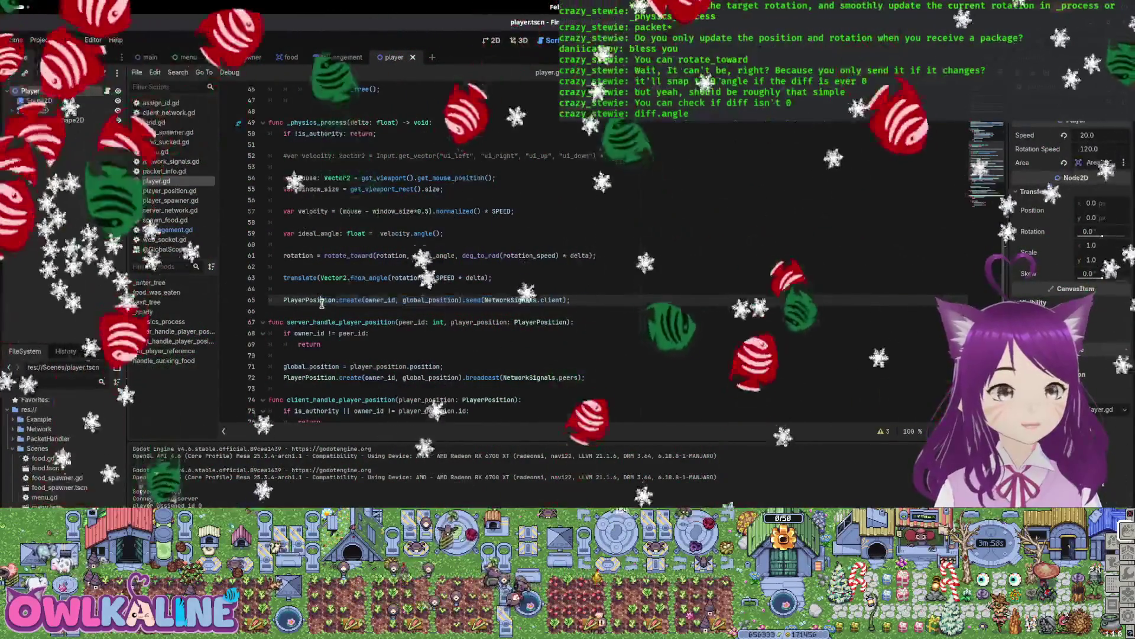
{"action": "left_click_drag", "start_coordinate": [347, 299], "coordinate": [556, 278]}
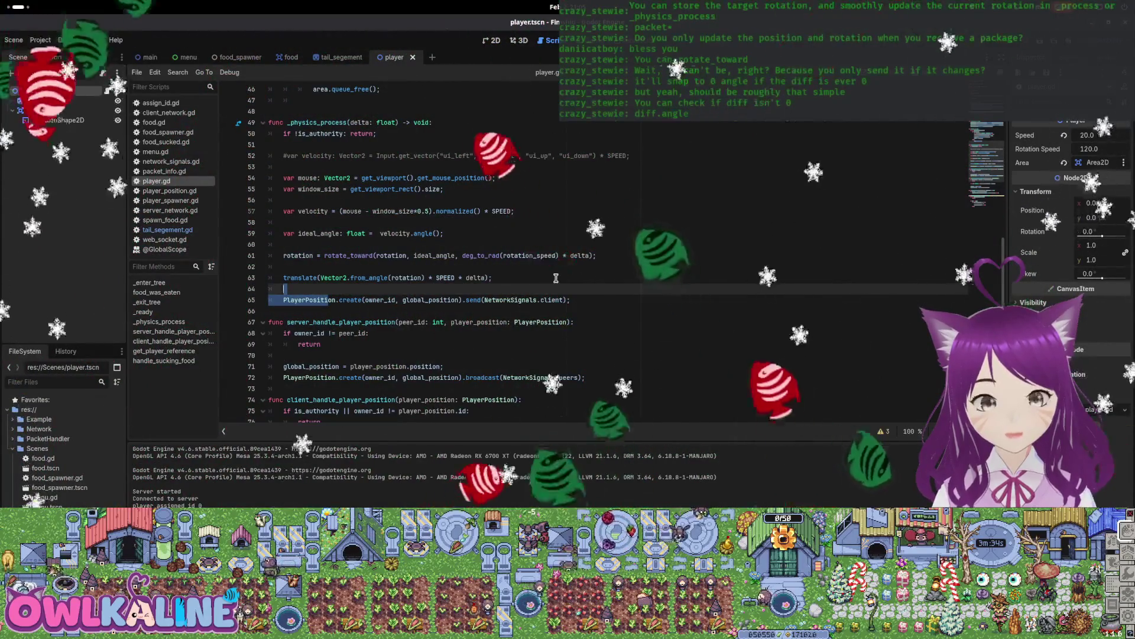
{"action": "scroll", "coordinate": [421, 321], "scroll_direction": "down", "scroll_amount": 4}
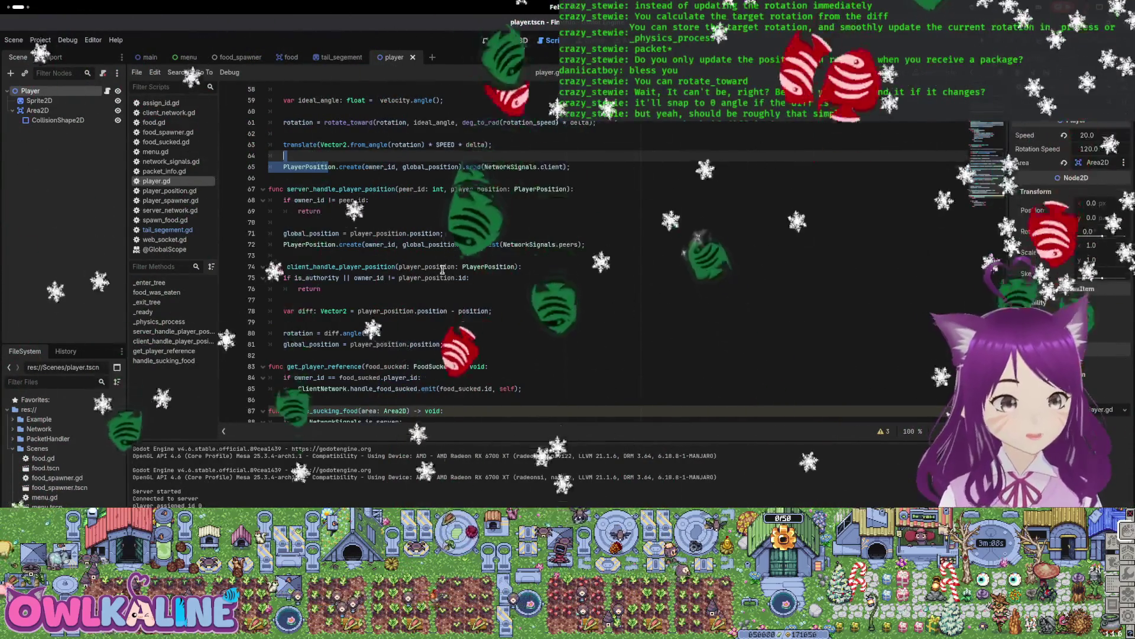
{"action": "scroll", "coordinate": [442, 270], "scroll_direction": "up", "scroll_amount": 3}
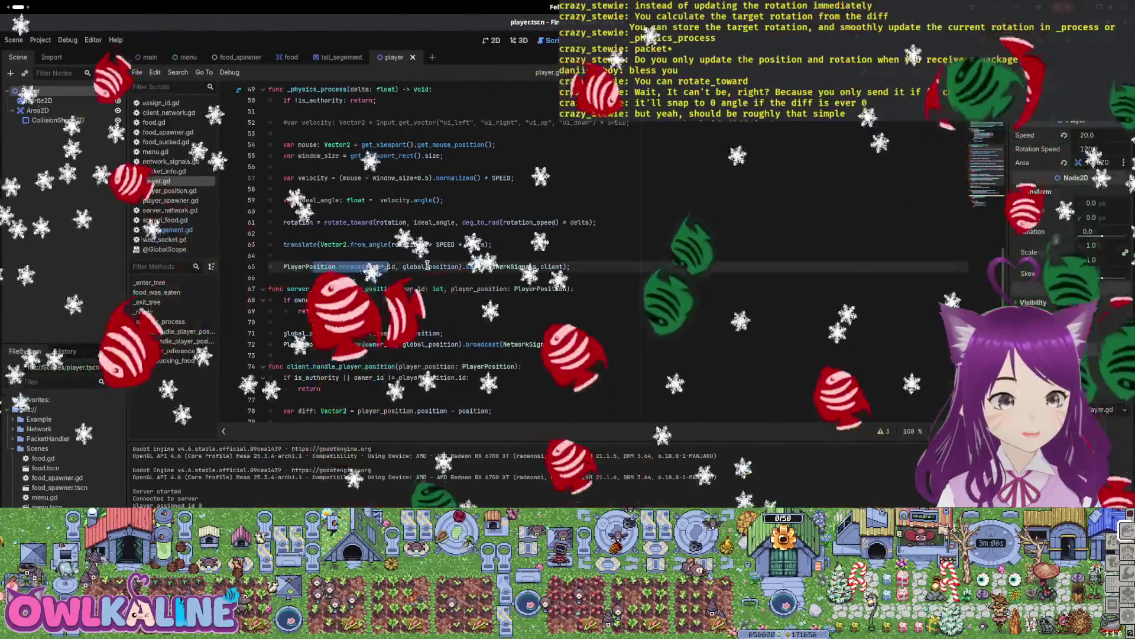
{"action": "left_click_drag", "start_coordinate": [283, 223], "coordinate": [518, 223]}
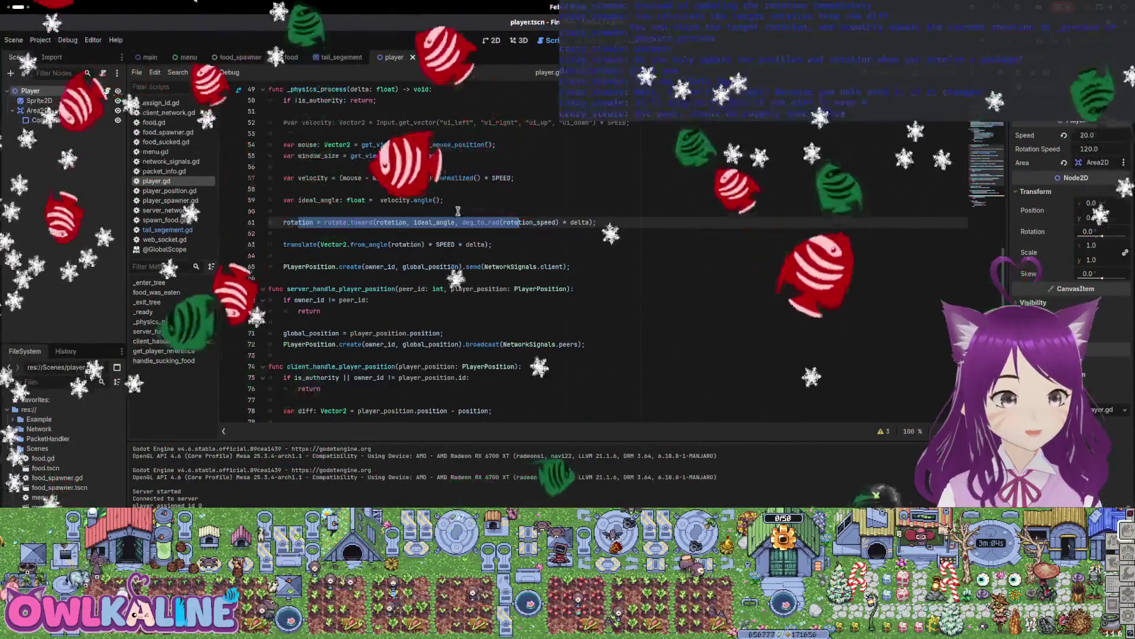